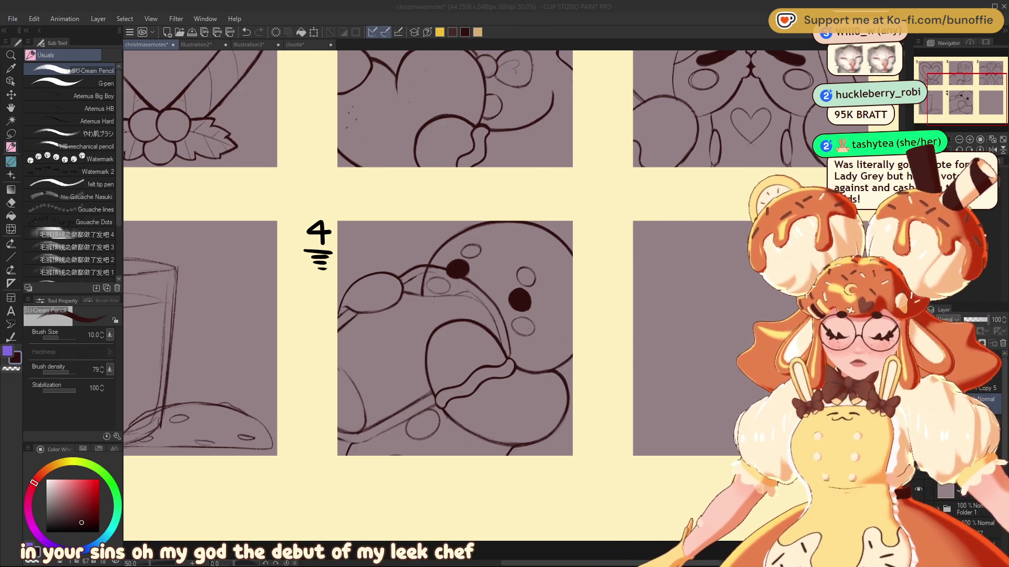
Bring the Clip Studio Paint drawing window back into focus over the emotes sheet
click(68, 68)
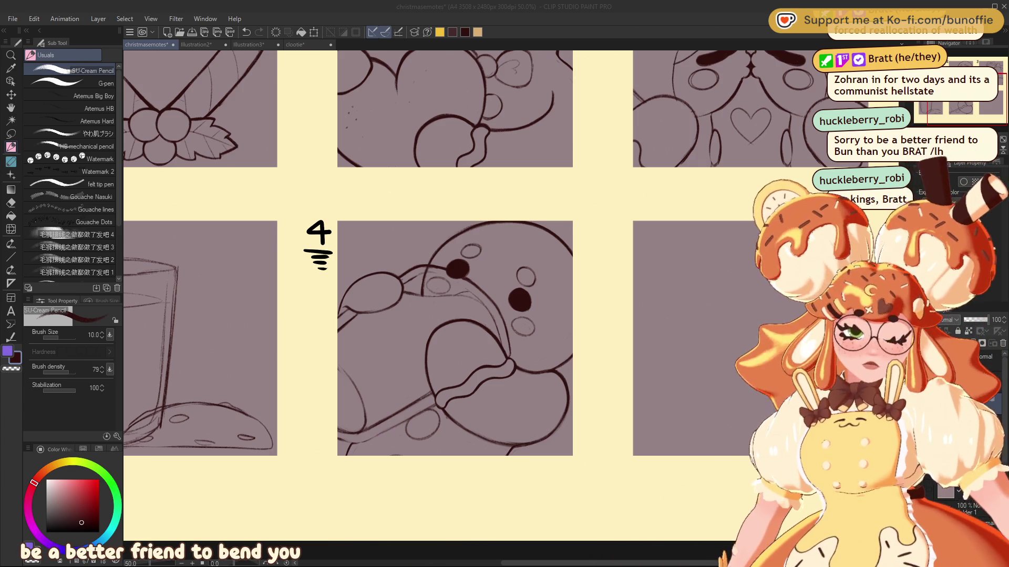
click(419, 407)
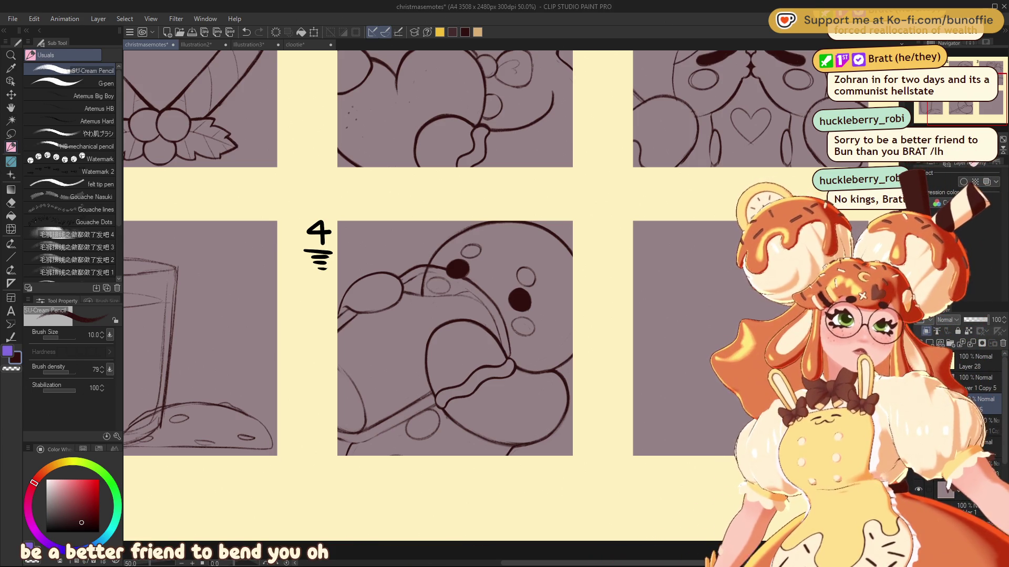
Tilt the view over panel 4, lay a Symmetrical ruler across it, and undo the stray stroke
drag(421, 398, 489, 363)
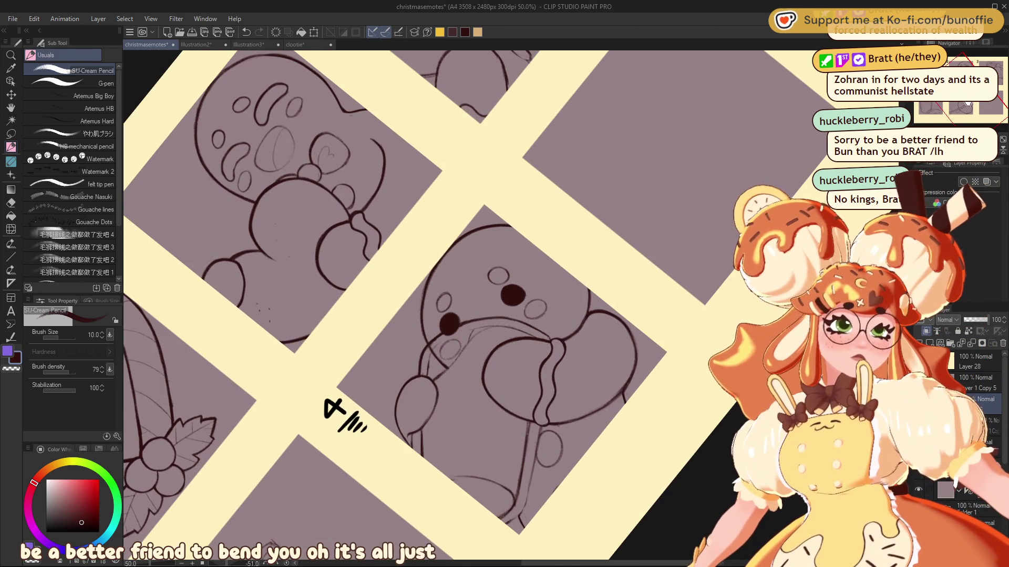
drag(954, 121, 992, 103)
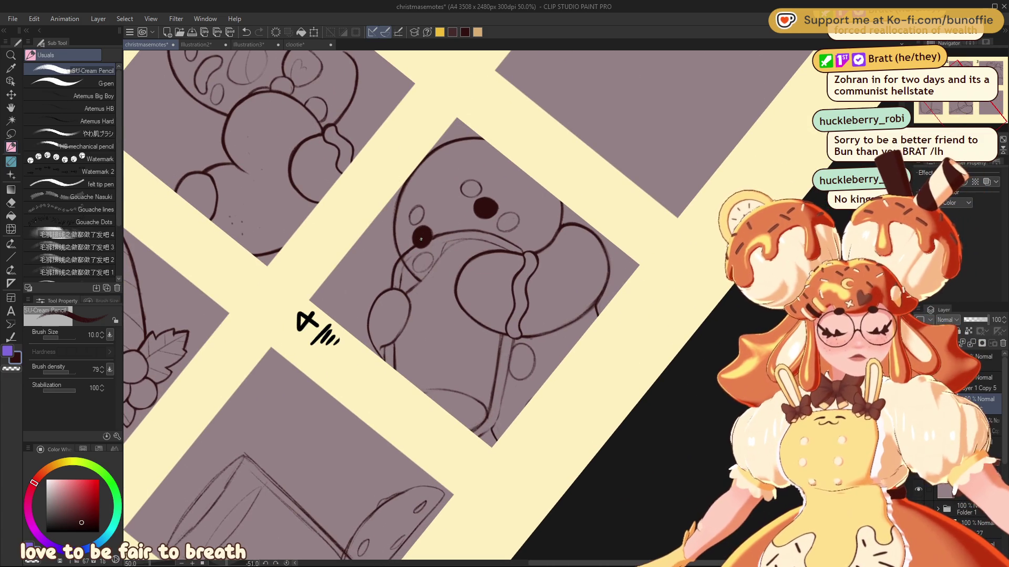
click(10, 283)
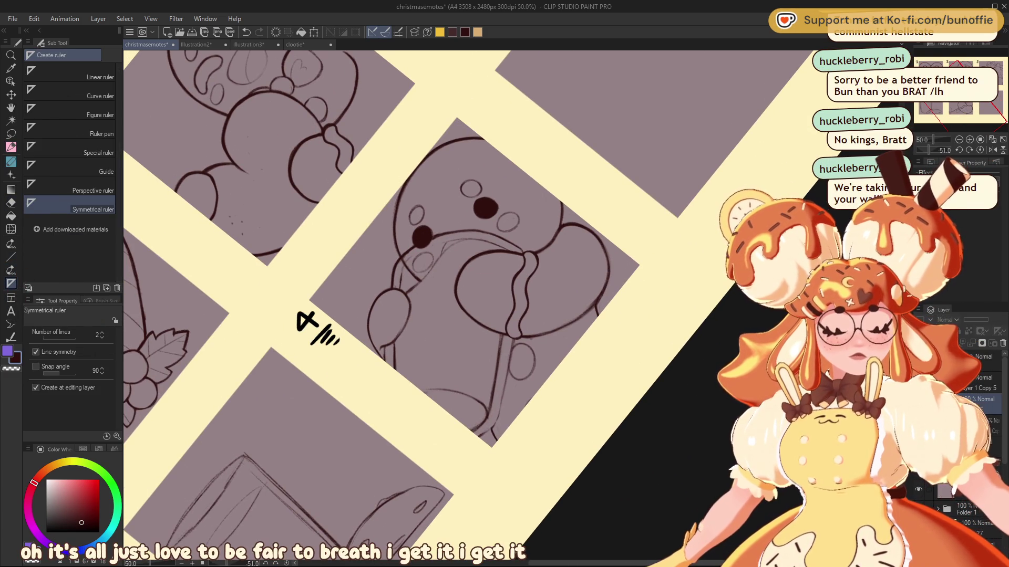
drag(456, 234, 437, 473)
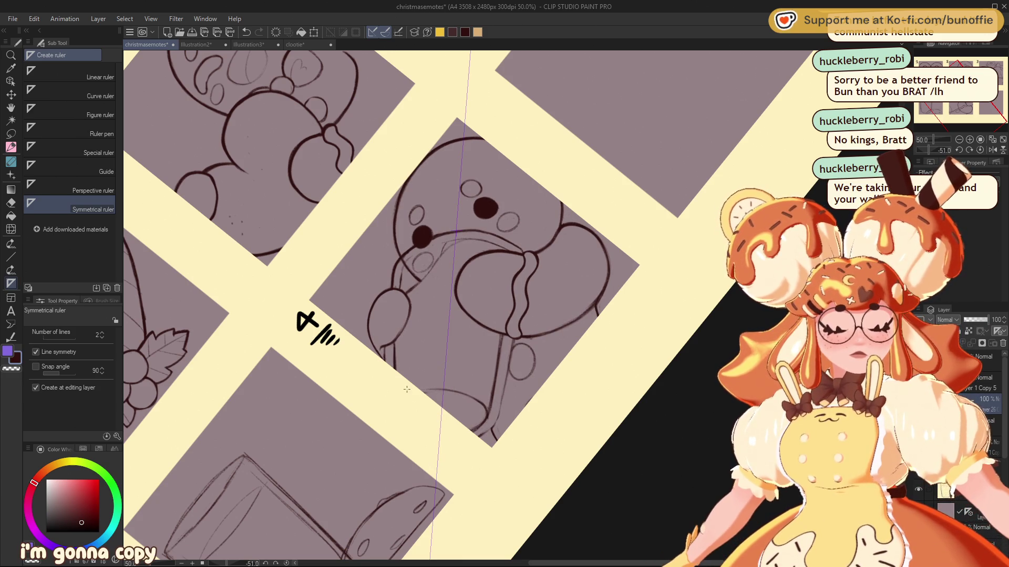
key(p)
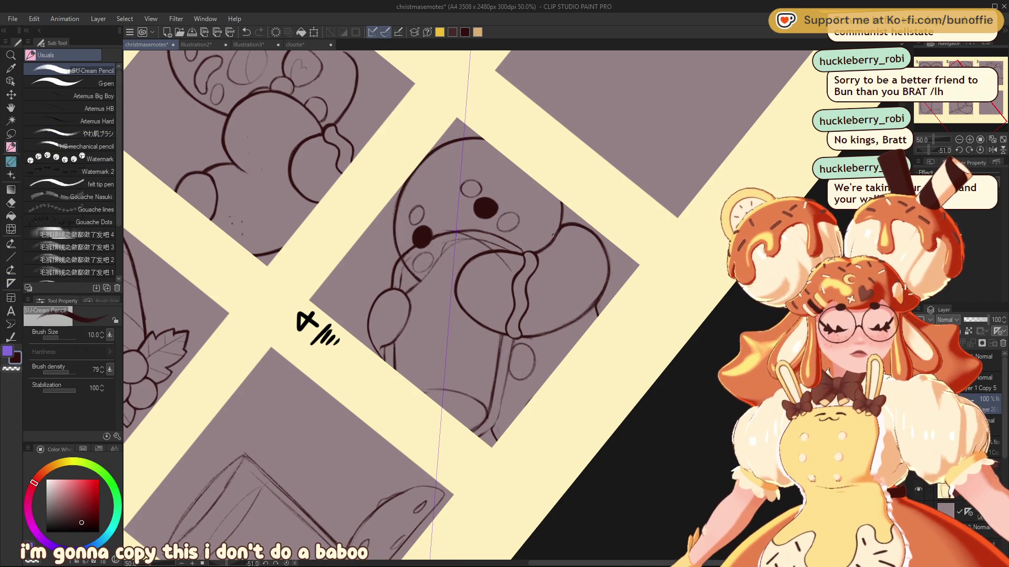
key(ctrl+z)
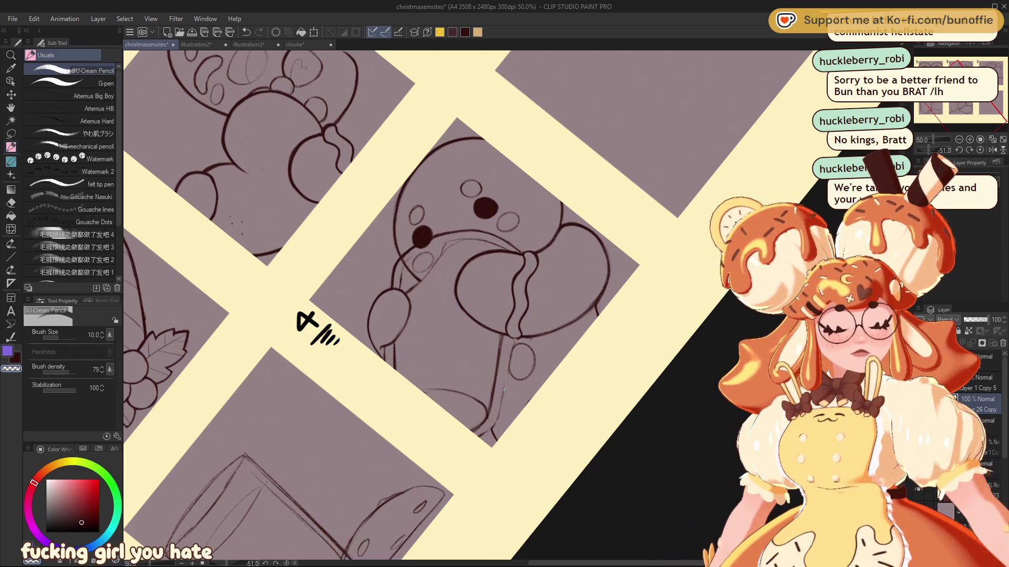
Switch to the dark sub colour and ink a straight line down the mug's side
key(x)
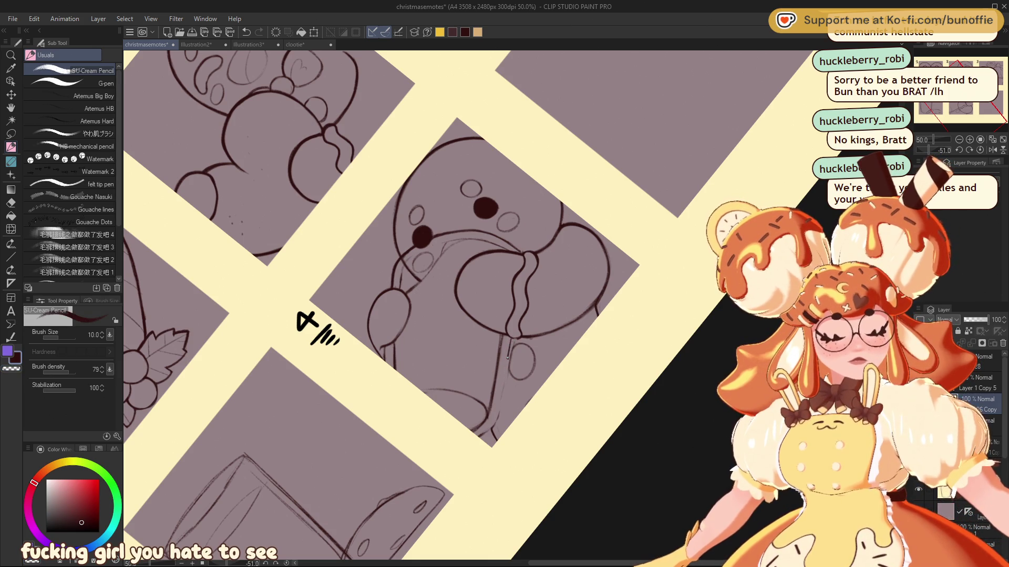
drag(510, 344, 498, 402)
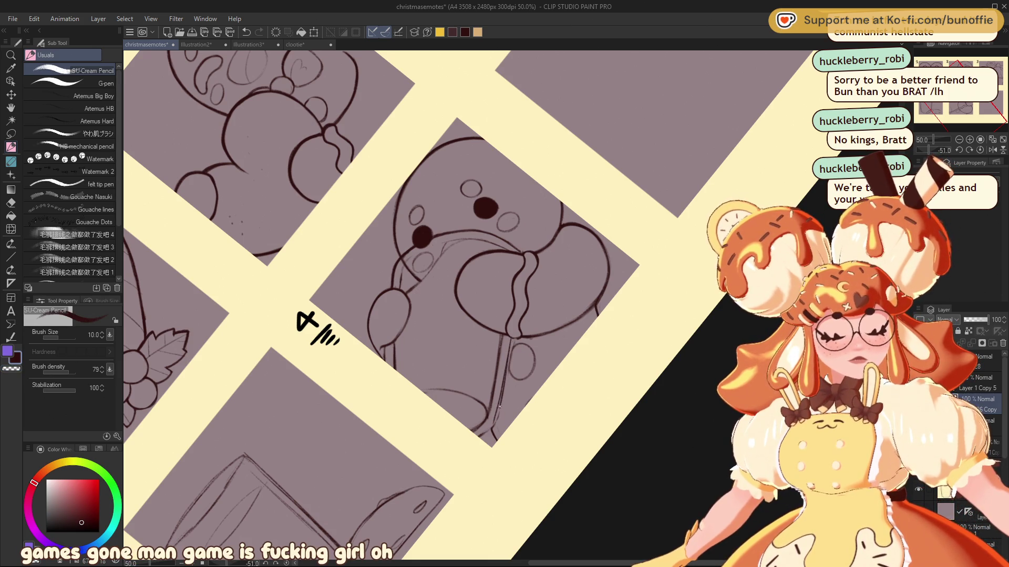
key(c)
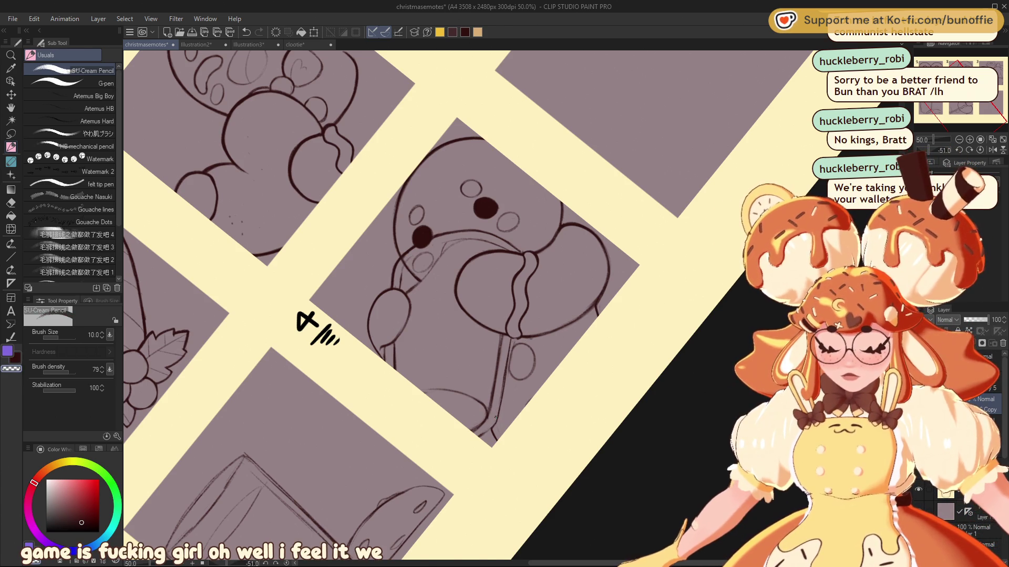
key(x)
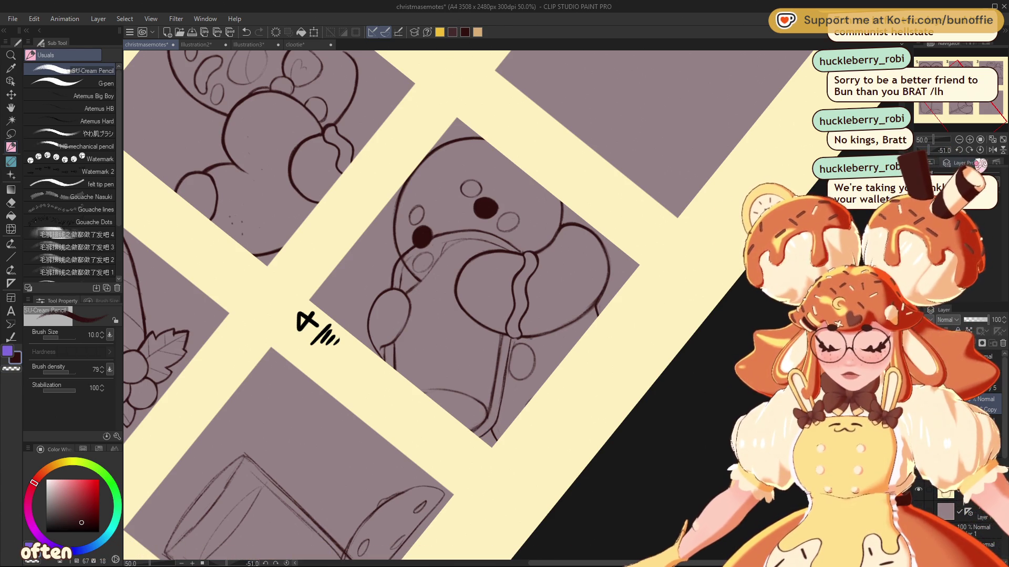
click(980, 149)
Recentre the upright view on panel 4's mug-drinking character
drag(967, 119, 993, 103)
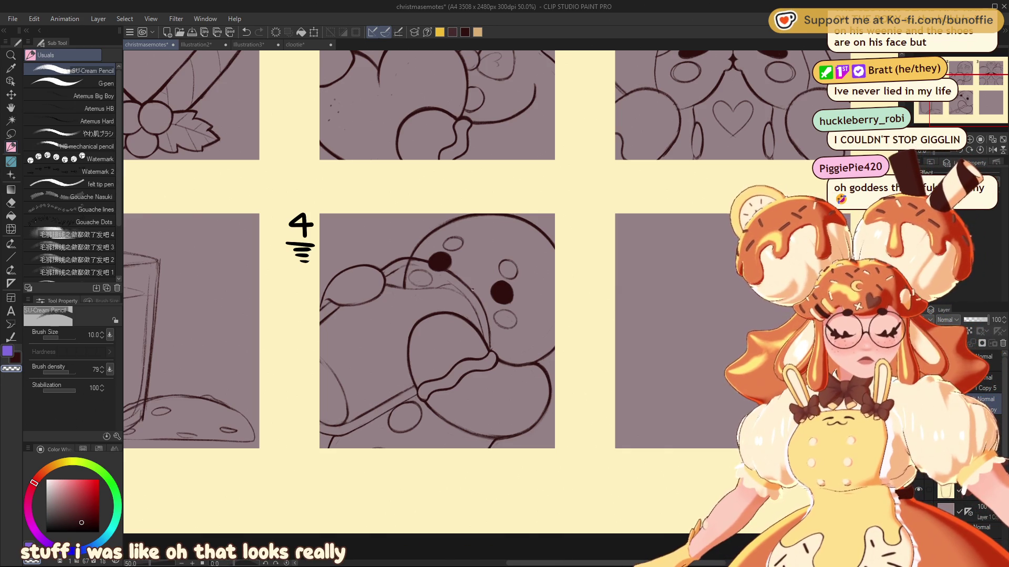
key(x)
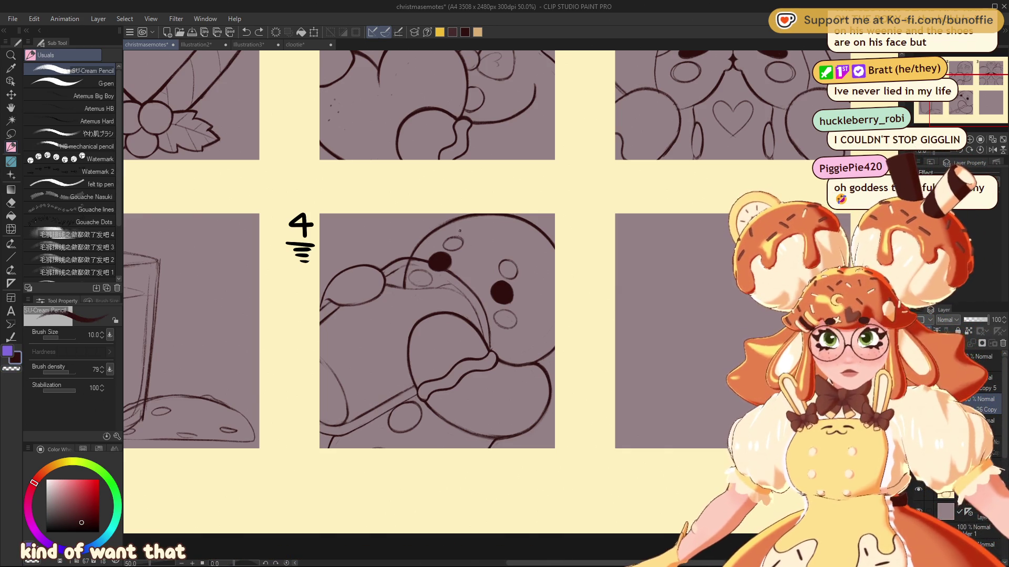
key(c)
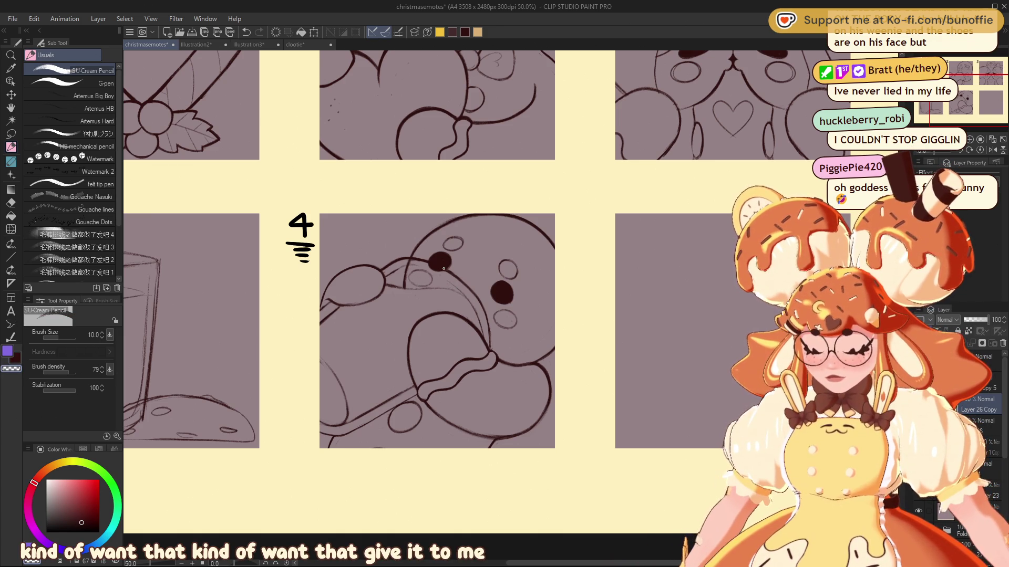
mouse_move(444, 269)
mouse_down()
mouse_move(417, 245)
mouse_move(446, 213)
mouse_move(440, 246)
mouse_move(488, 220)
mouse_move(543, 246)
mouse_up()
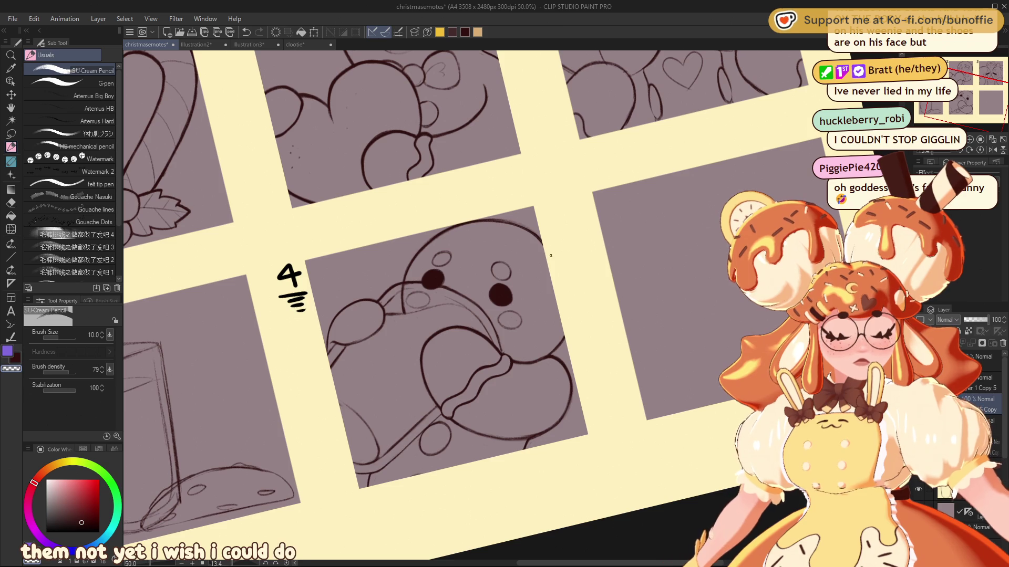
key(c)
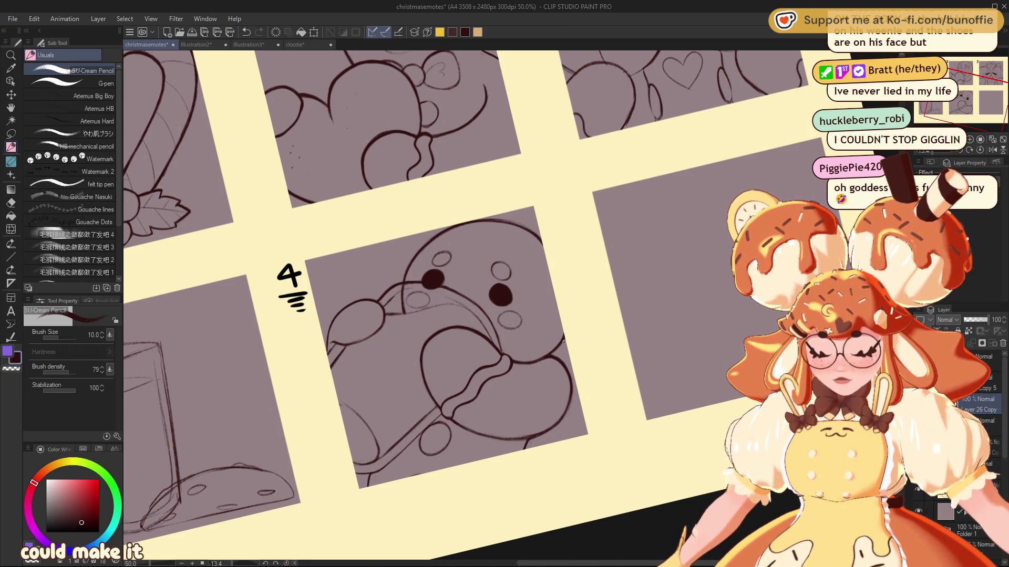
key(h)
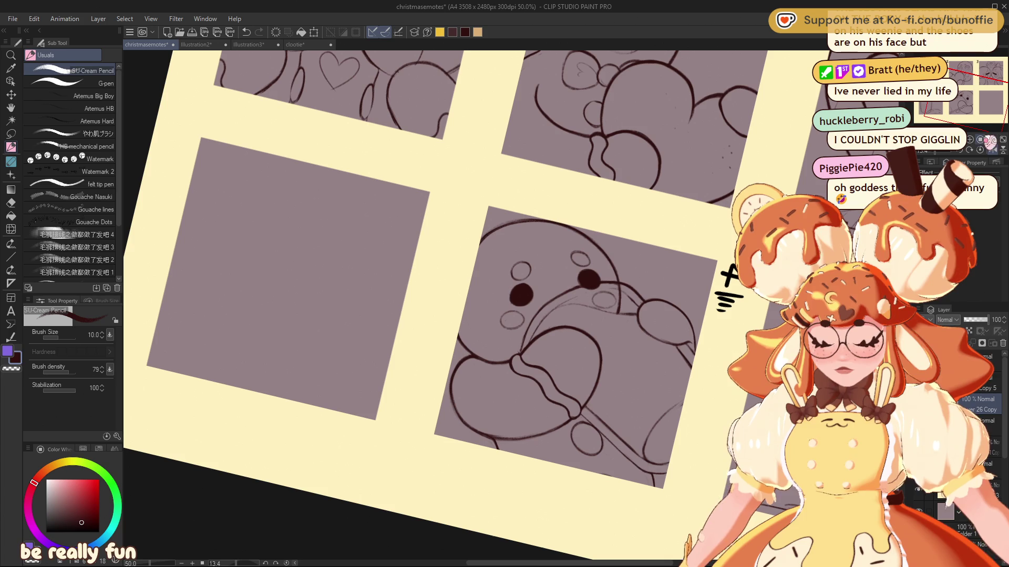
key(h)
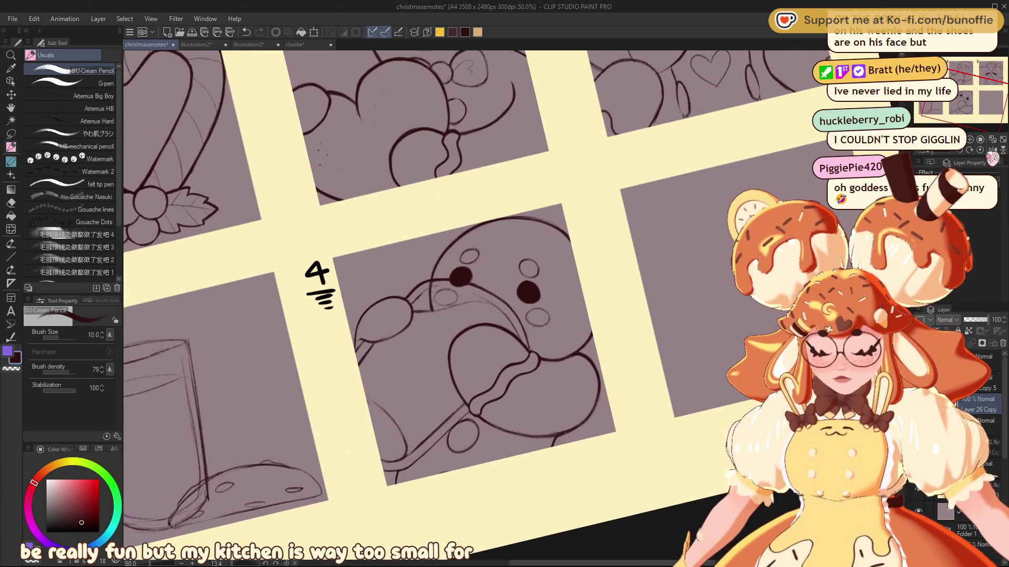
click(986, 153)
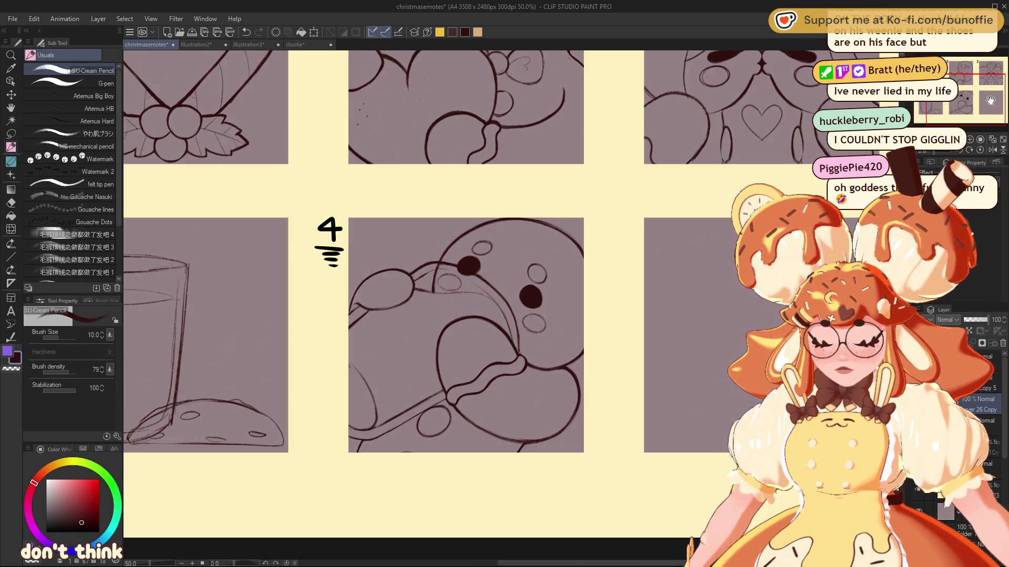
key(e)
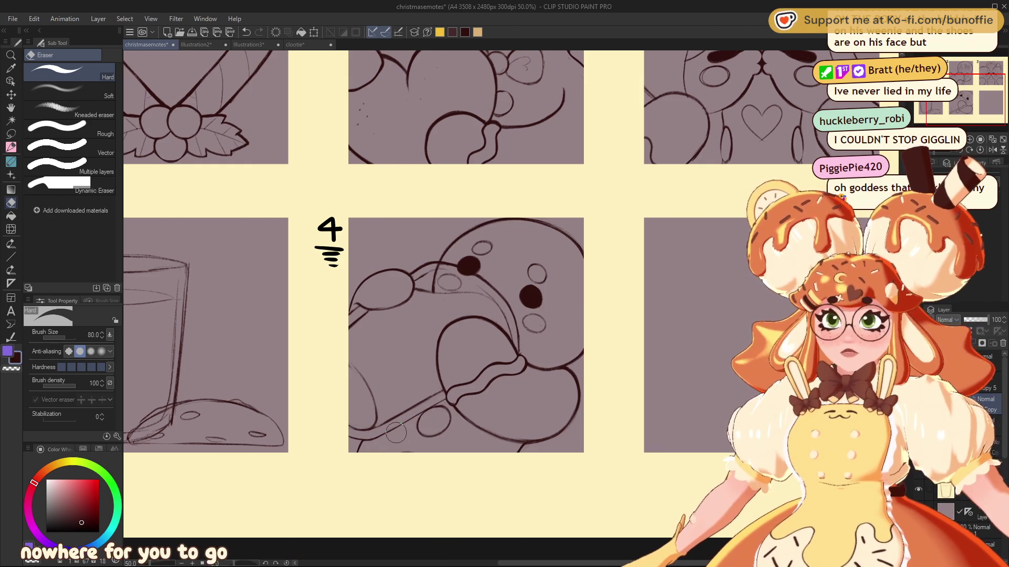
click(12, 146)
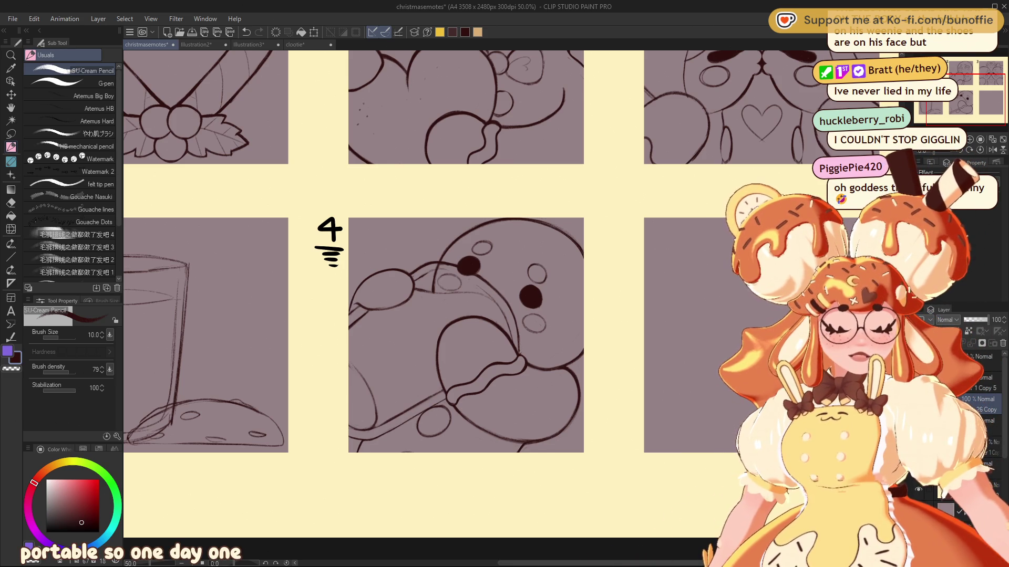
Lower the current layer's opacity to 28 and erase the stray stroke below panel 4
drag(987, 319, 970, 319)
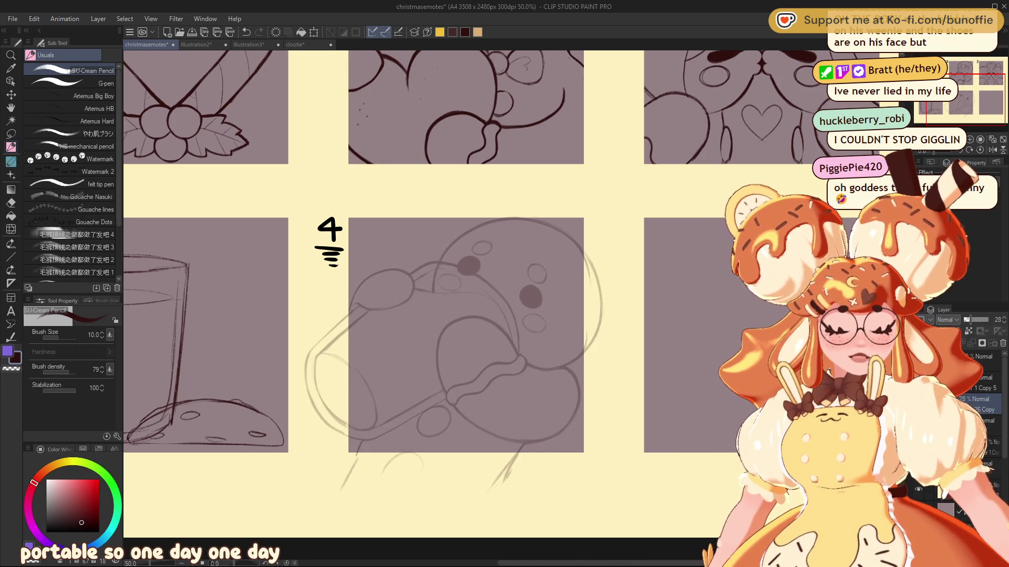
key(e)
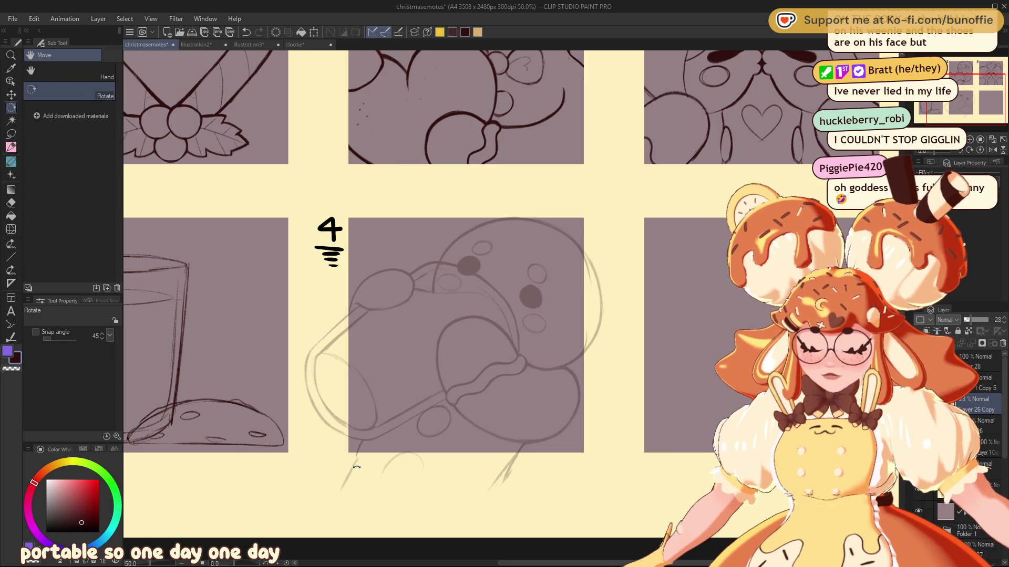
mouse_move(359, 458)
mouse_down()
mouse_move(342, 475)
mouse_move(346, 491)
mouse_move(430, 456)
mouse_move(482, 492)
mouse_up()
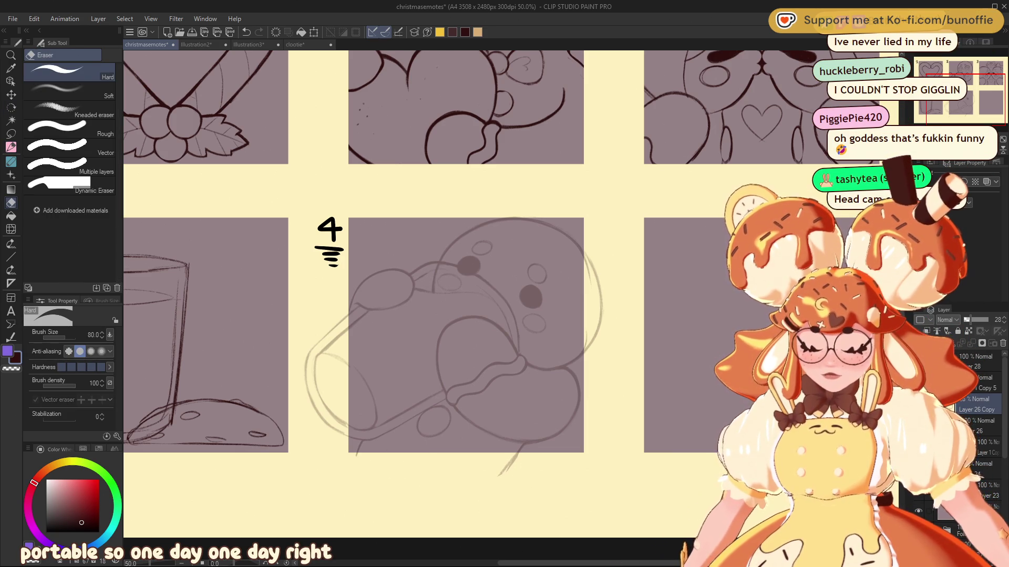
Select the sketch-lines layer, switch to the G-pen, and zoom in over the pouring character
click(980, 400)
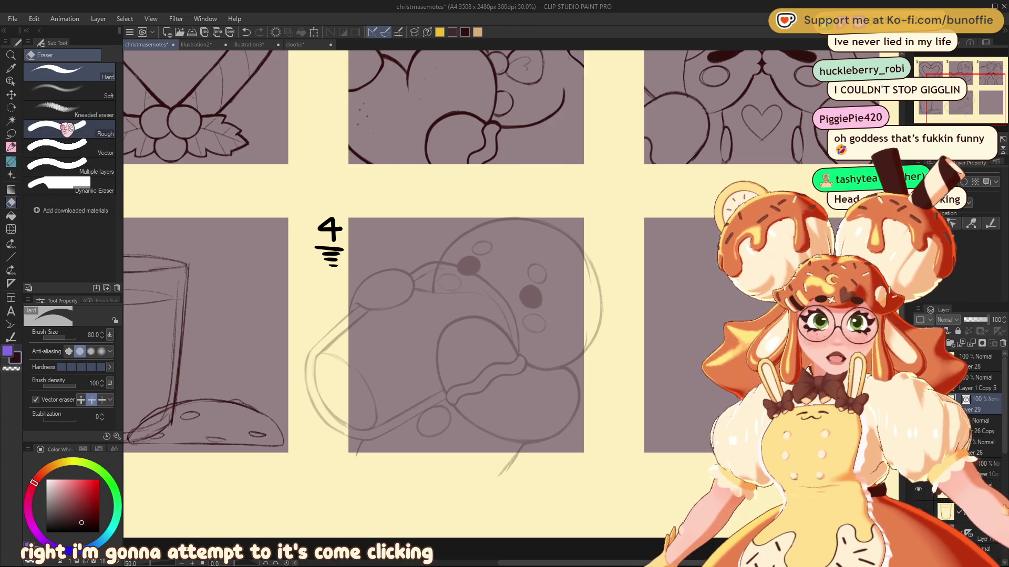
click(67, 129)
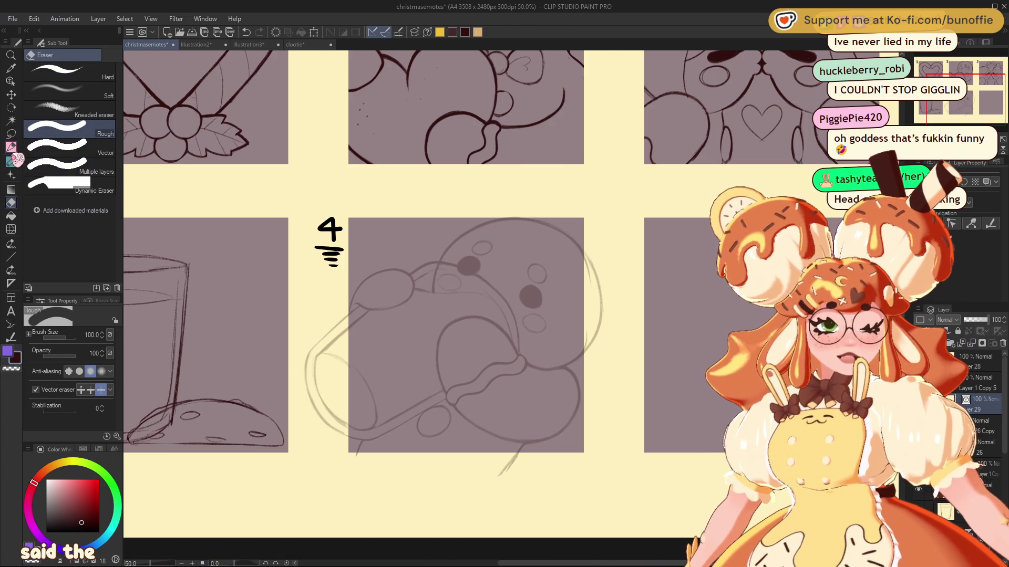
click(11, 147)
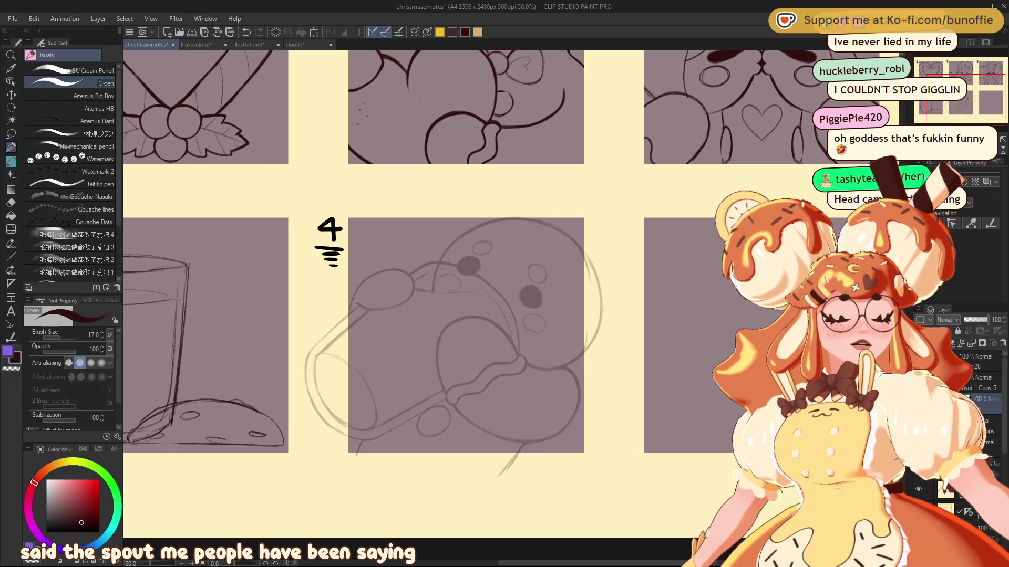
scroll(969, 99, up, 4)
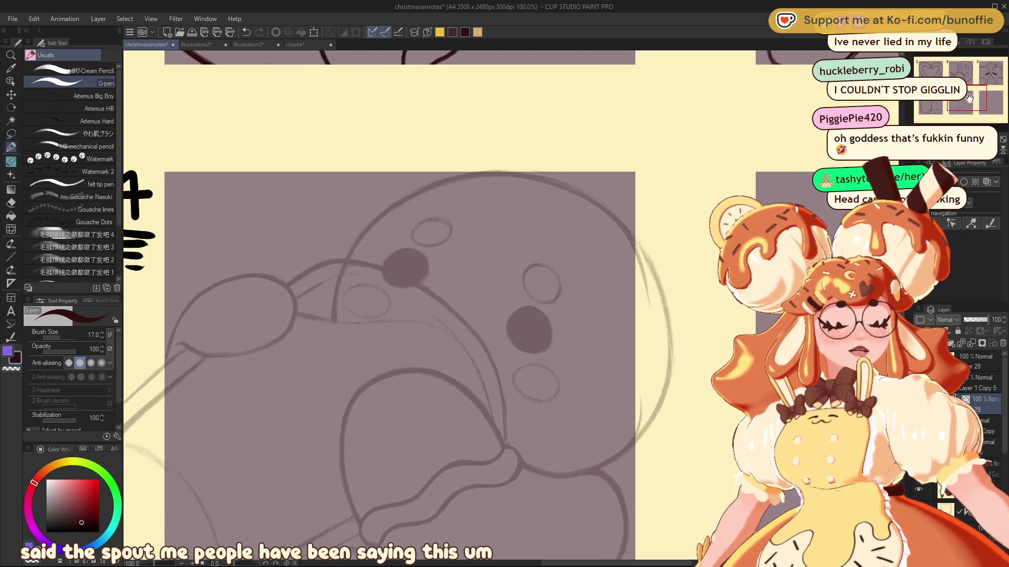
drag(969, 99, 972, 101)
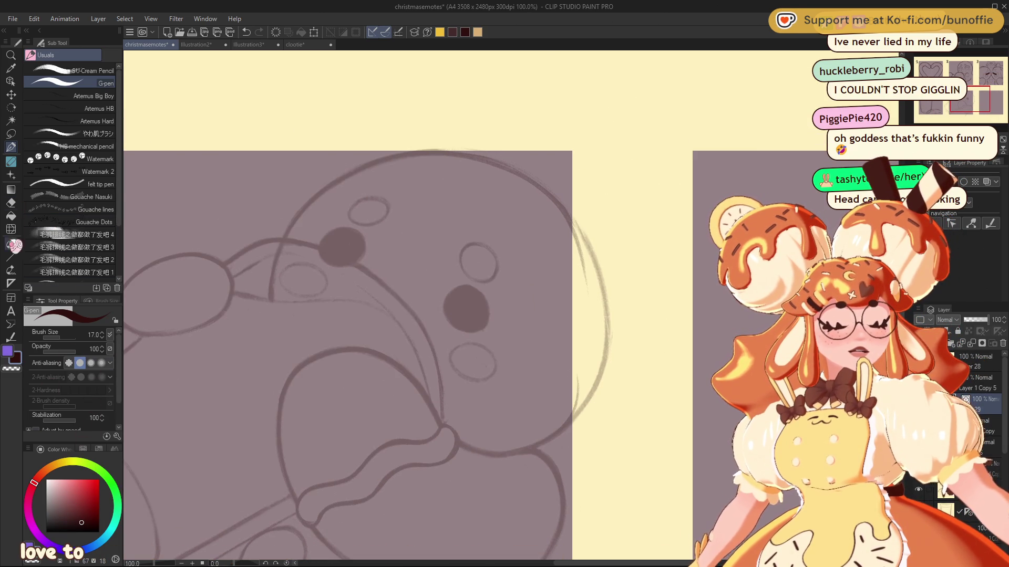
Choose the Straight line figure tool, pan to panel 4's label, and zoom out slightly
click(11, 257)
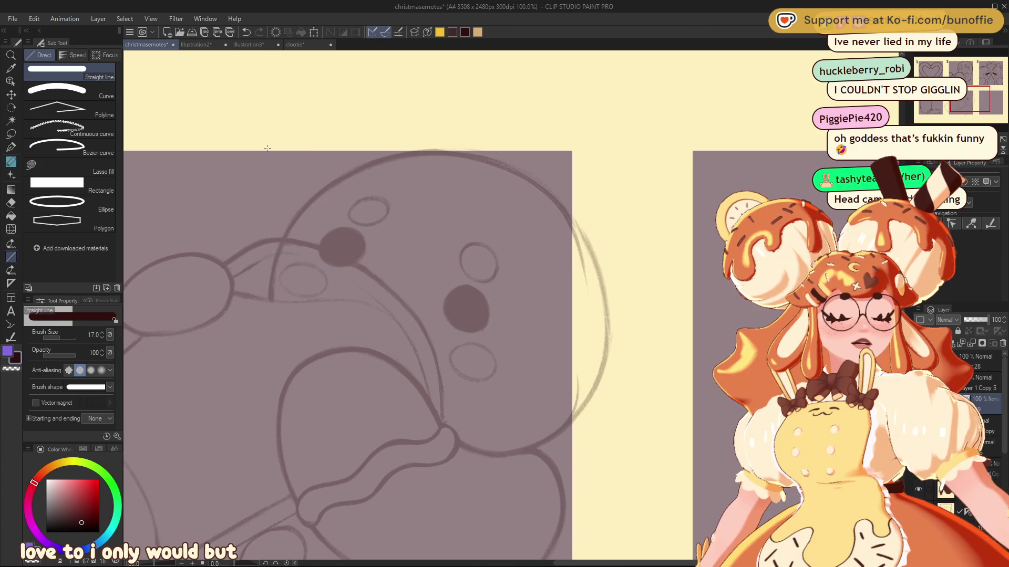
drag(970, 99, 957, 102)
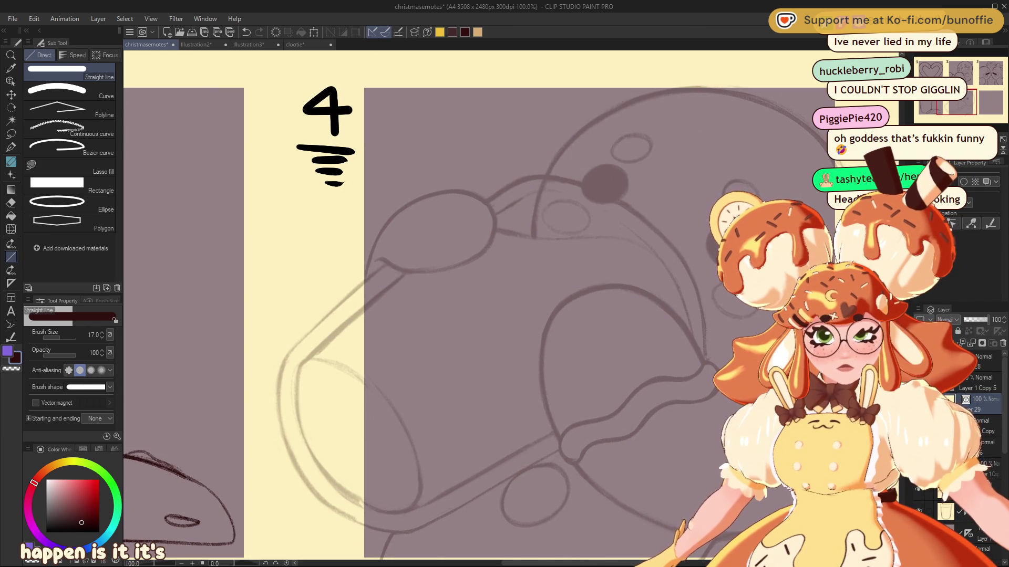
key(ctrl+minus)
key(ctrl+minus)
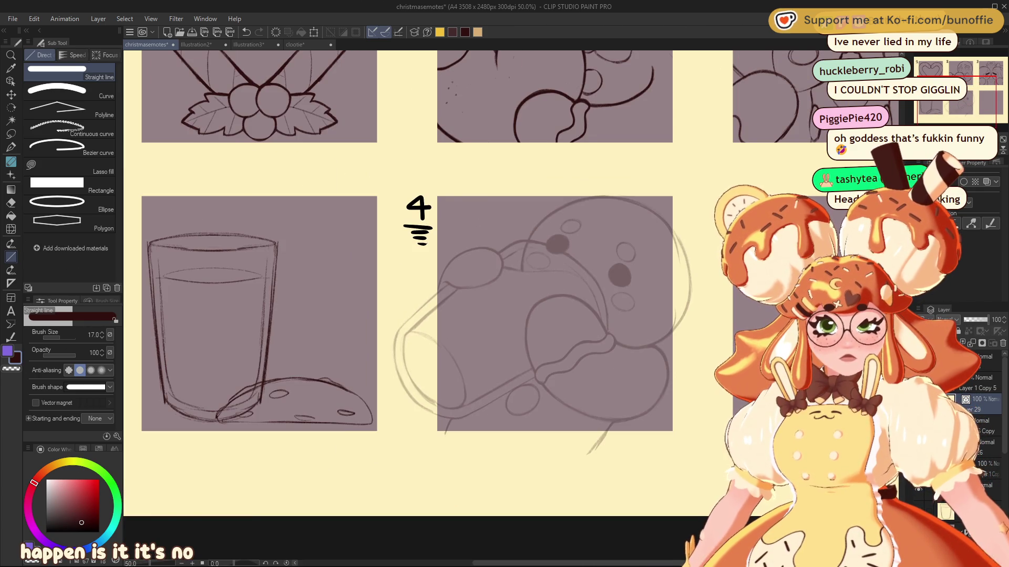
drag(971, 97, 986, 95)
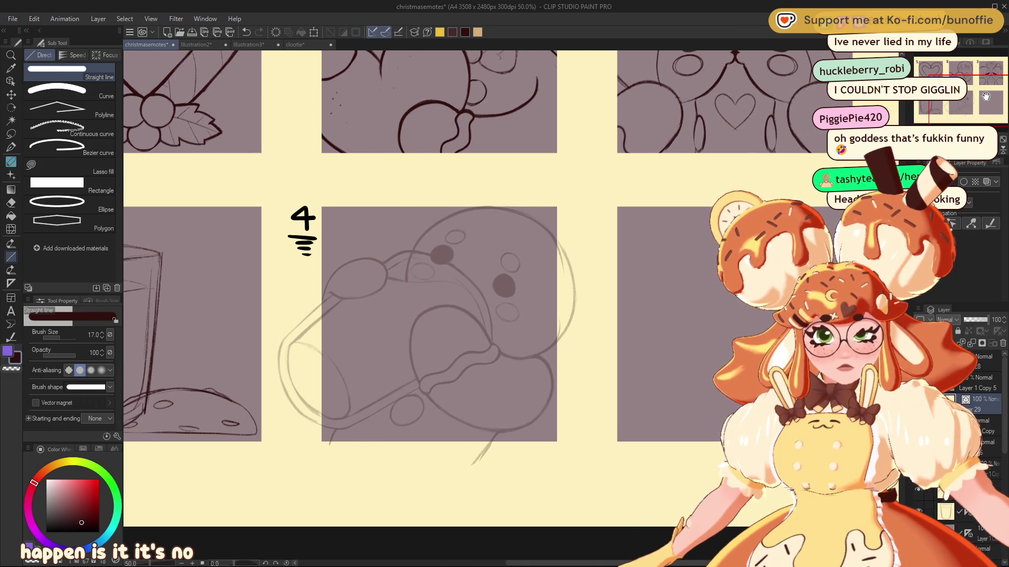
key(ctrl+minus)
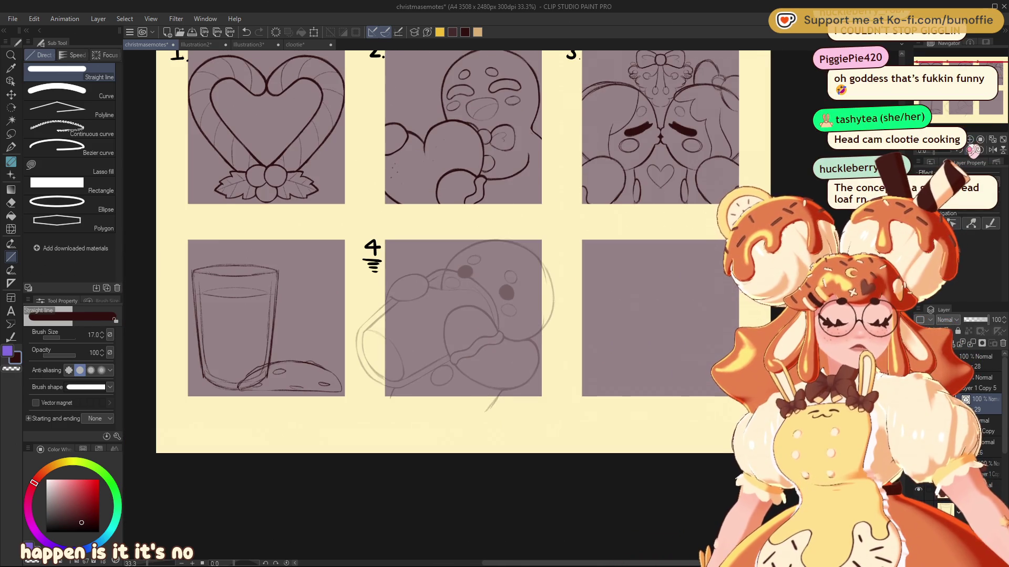
key(ctrl+plus)
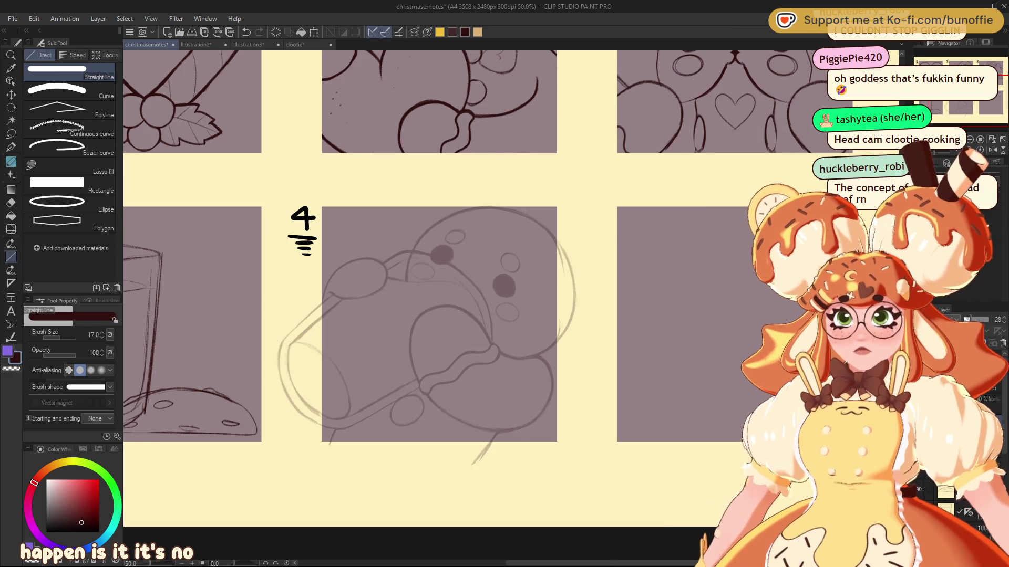
key(e)
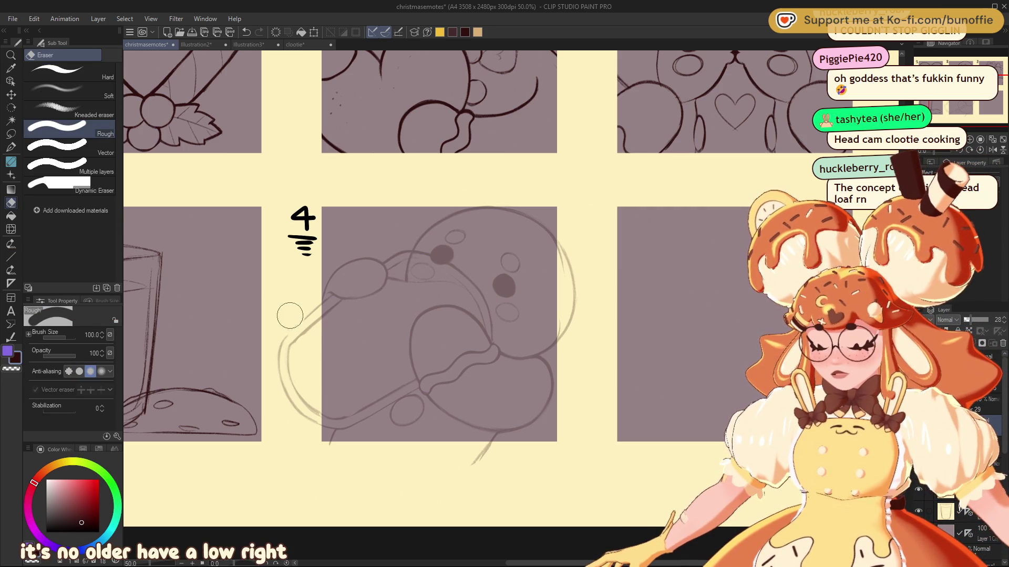
click(69, 72)
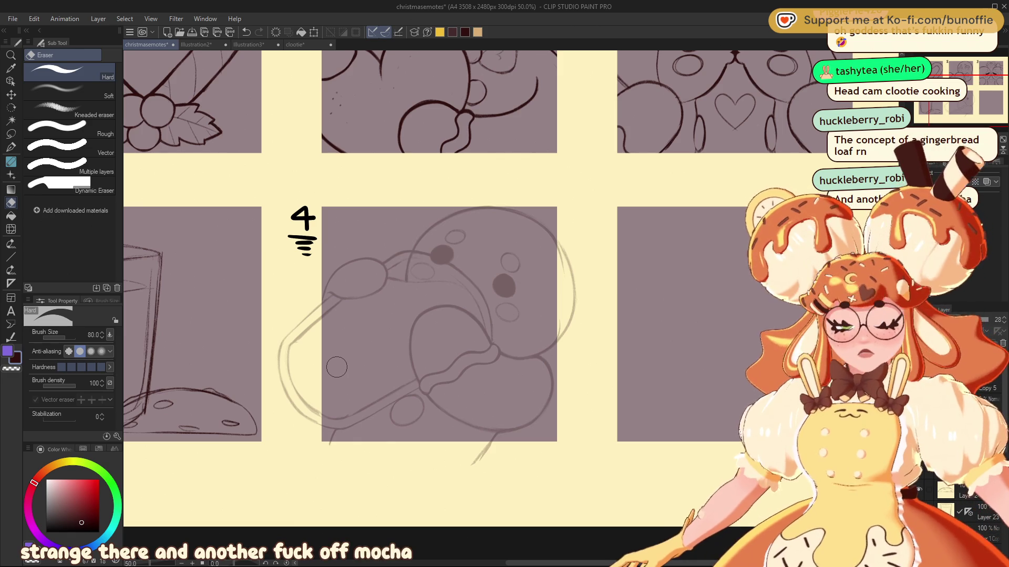
click(11, 147)
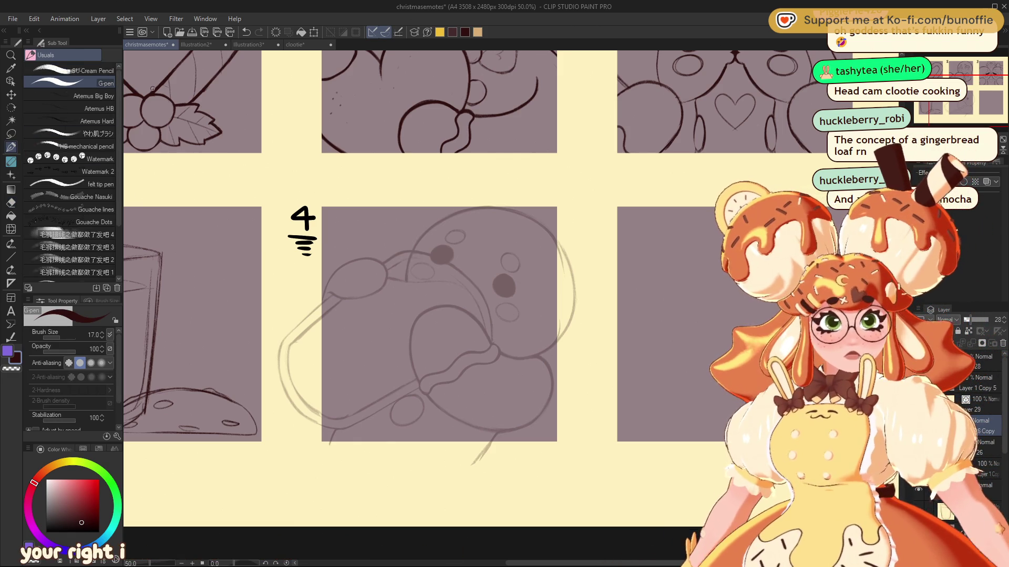
Pick the SU-Cream Pencil, hard-erase the faint line right of the head, and rotate and zoom the view
drag(969, 87, 969, 86)
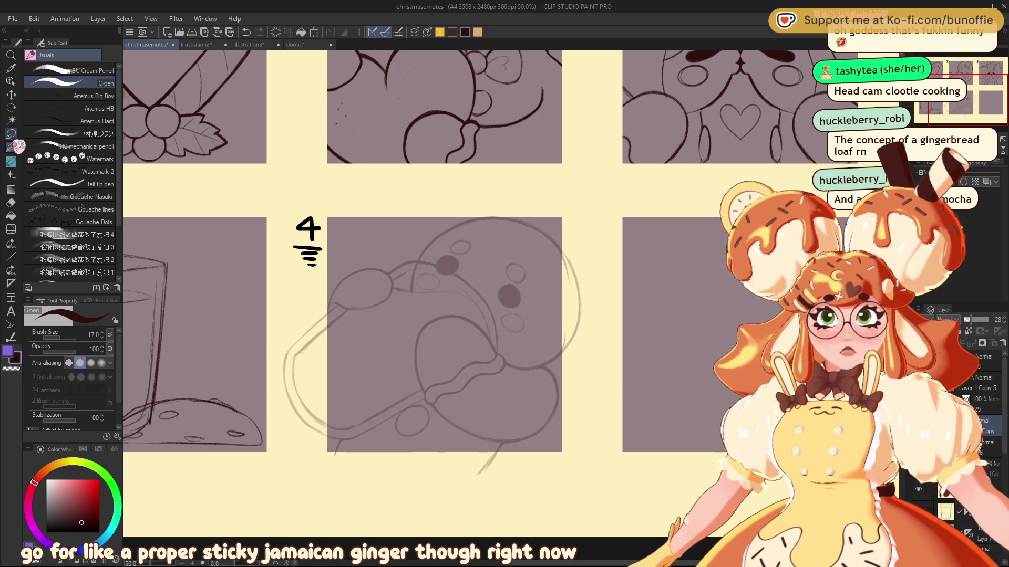
click(87, 71)
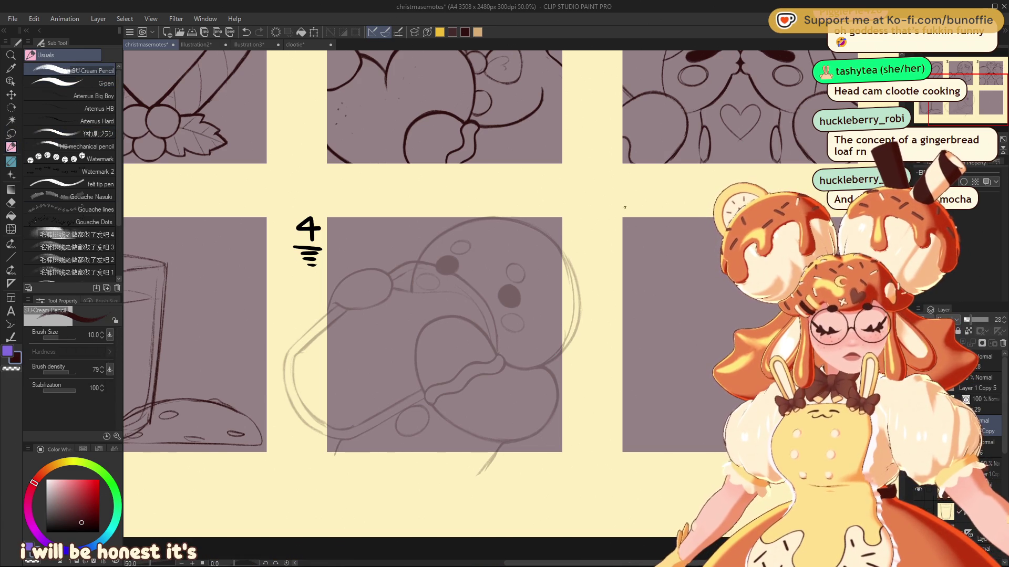
key(e)
mouse_move(564, 252)
mouse_down()
mouse_move(583, 304)
mouse_move(561, 363)
mouse_up()
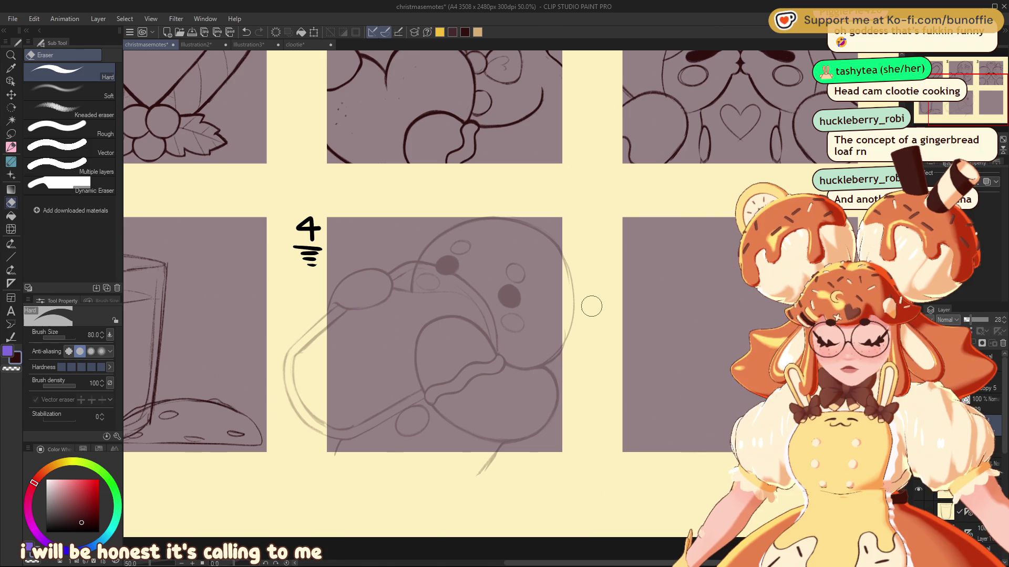
key(minus)
key(minus)
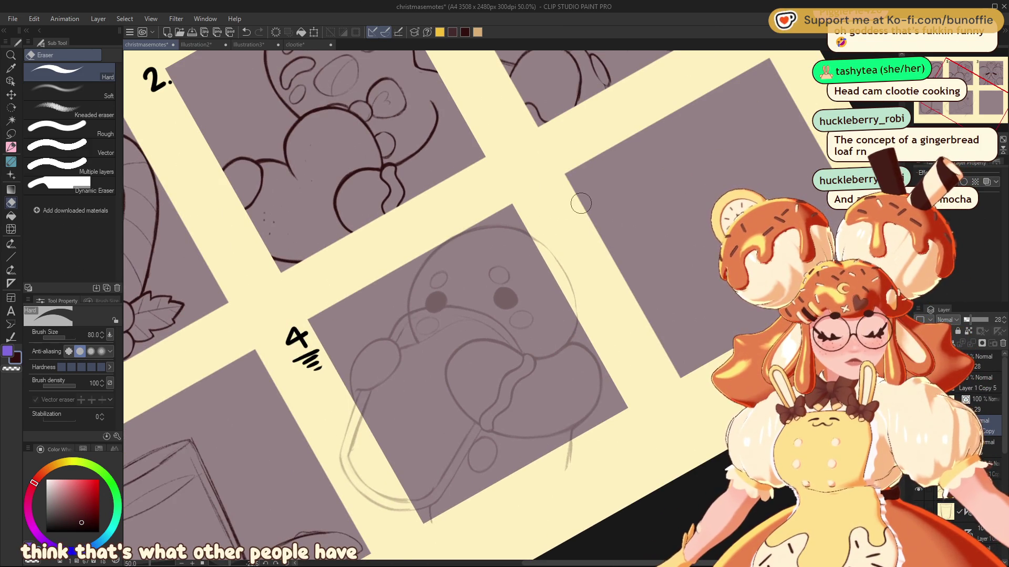
key(p)
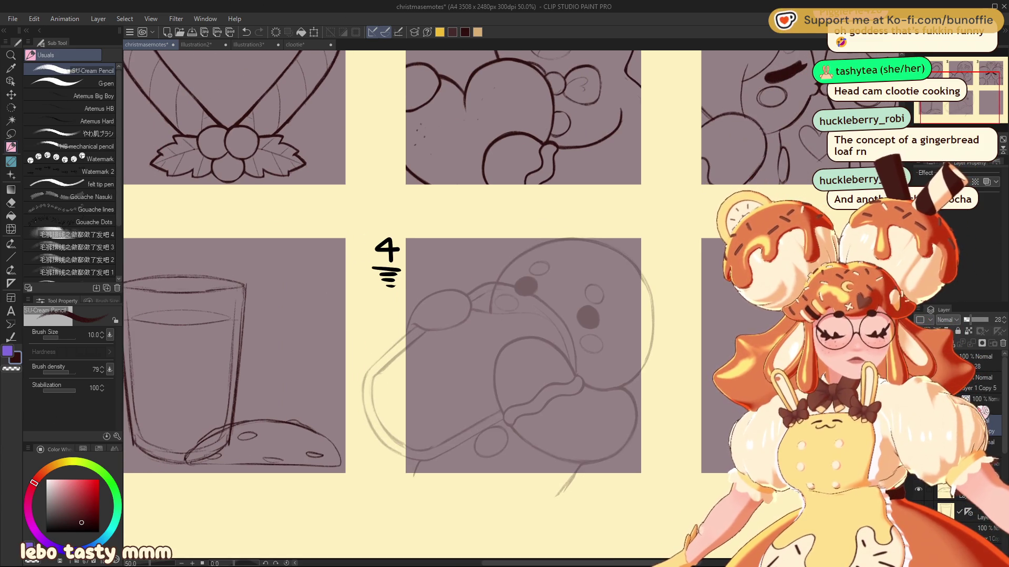
scroll(984, 103, up, 4)
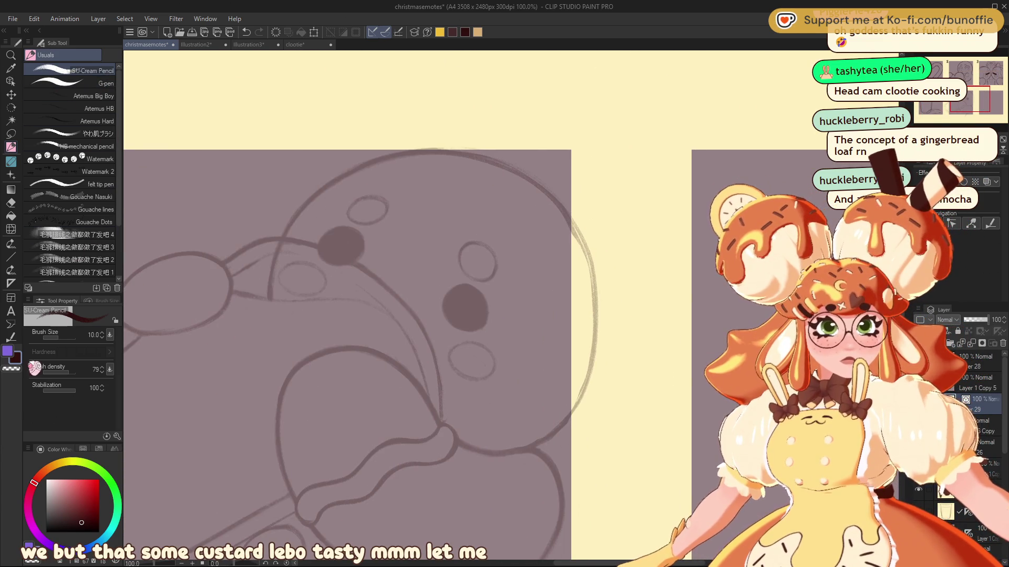
Switch to the Curve sub tool with a thinner brush size of about 7
click(10, 256)
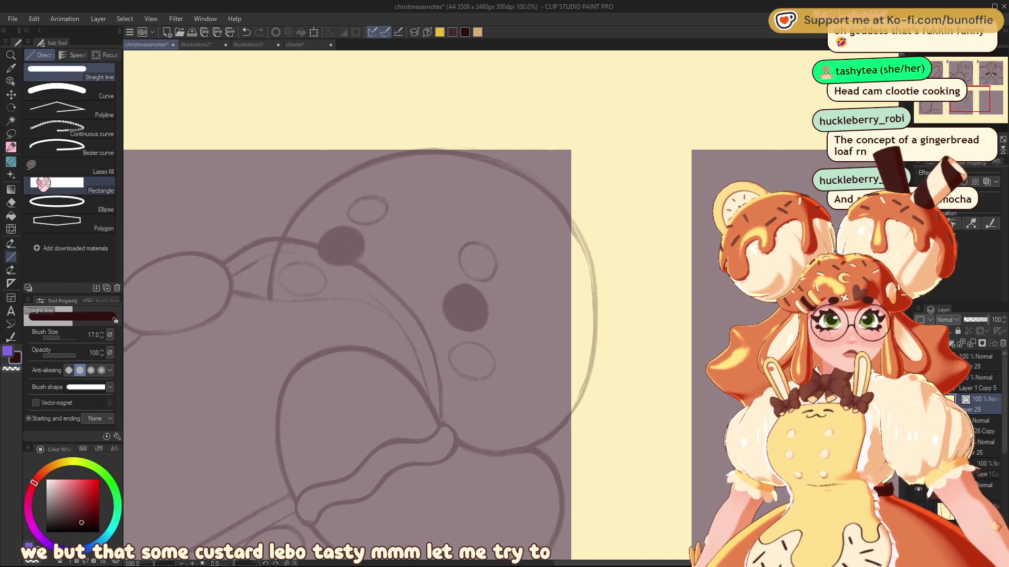
key(bracketleft)
key(bracketleft)
key(bracketleft)
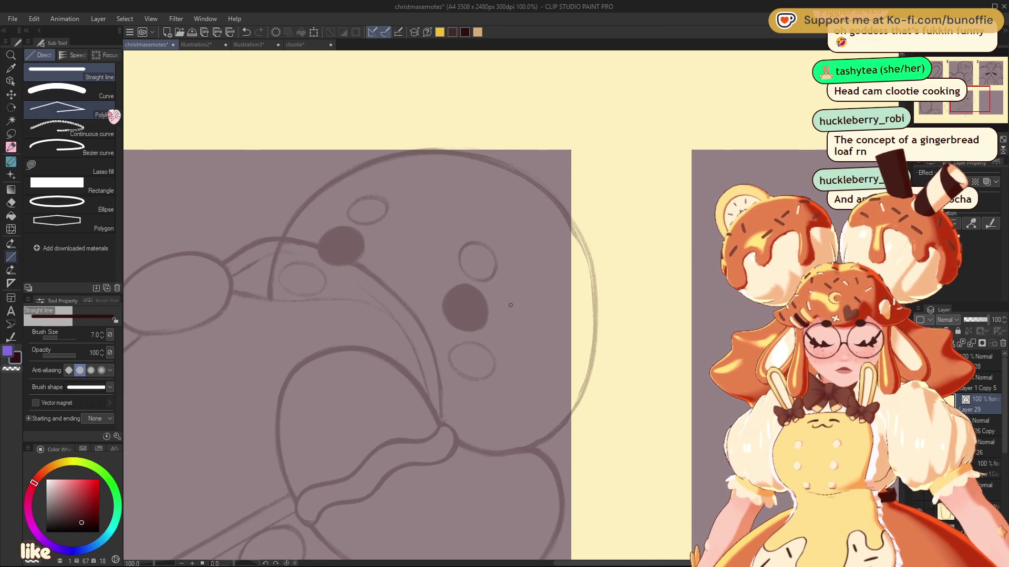
click(97, 96)
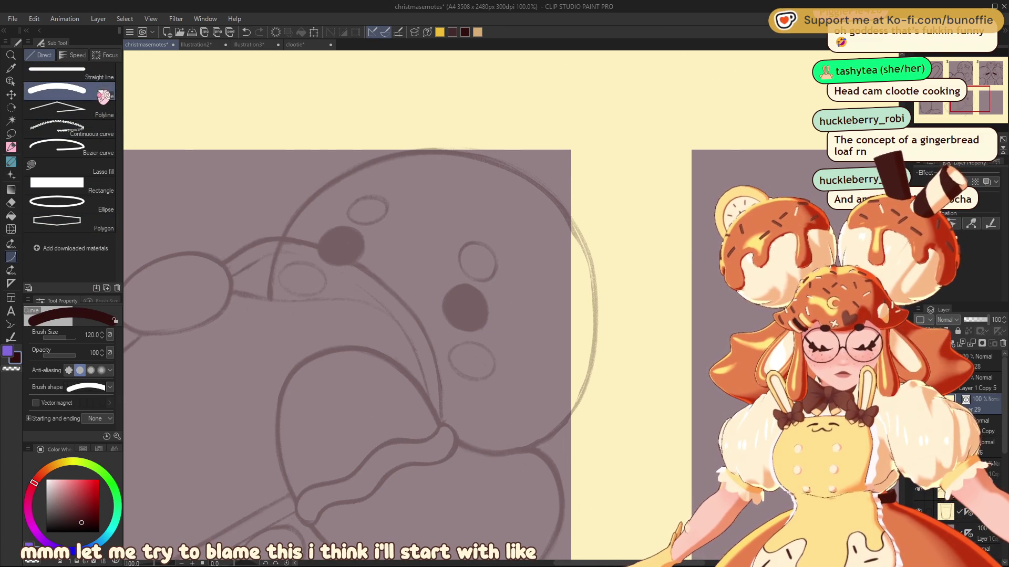
key(bracketleft)
key(bracketleft)
key(bracketleft)
key(bracketleft)
key(bracketleft)
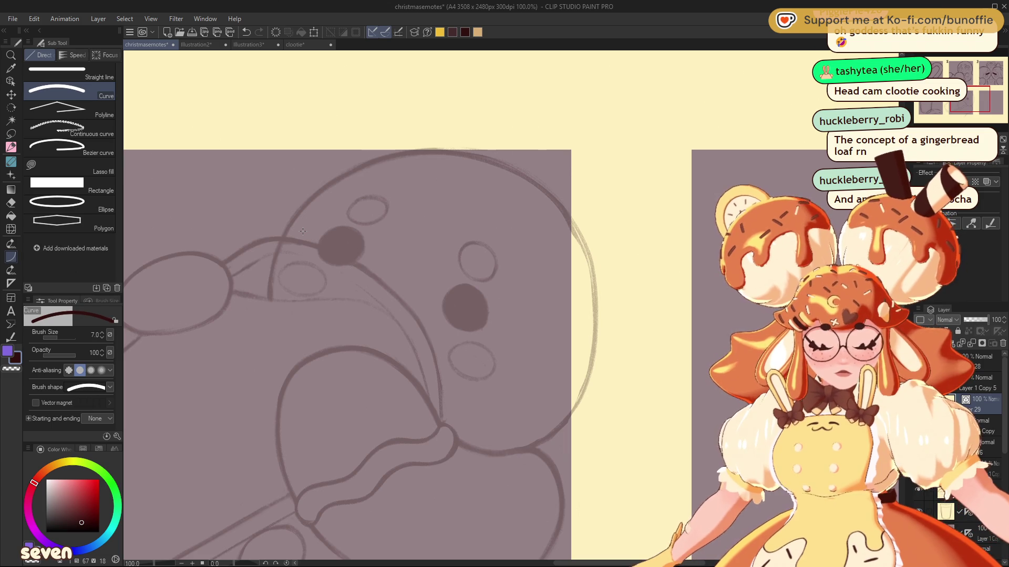
Draw bent curves along the head's upper-left outline, undoing misplaced attempts and discarding the last
mouse_move(270, 299)
mouse_down()
mouse_move(371, 180)
mouse_move(423, 153)
mouse_up()
click(272, 168)
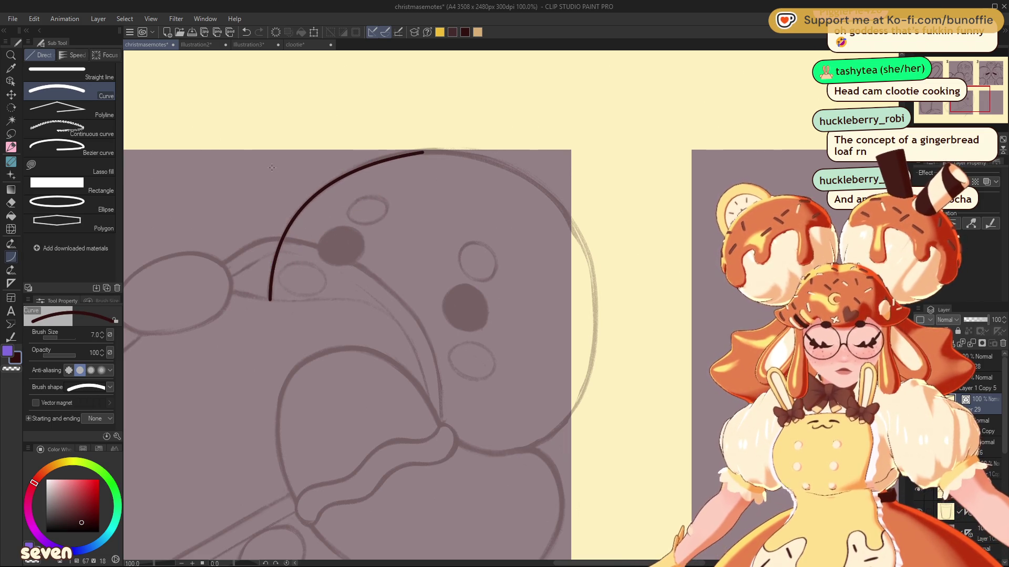
key(ctrl+z)
drag(299, 220, 269, 296)
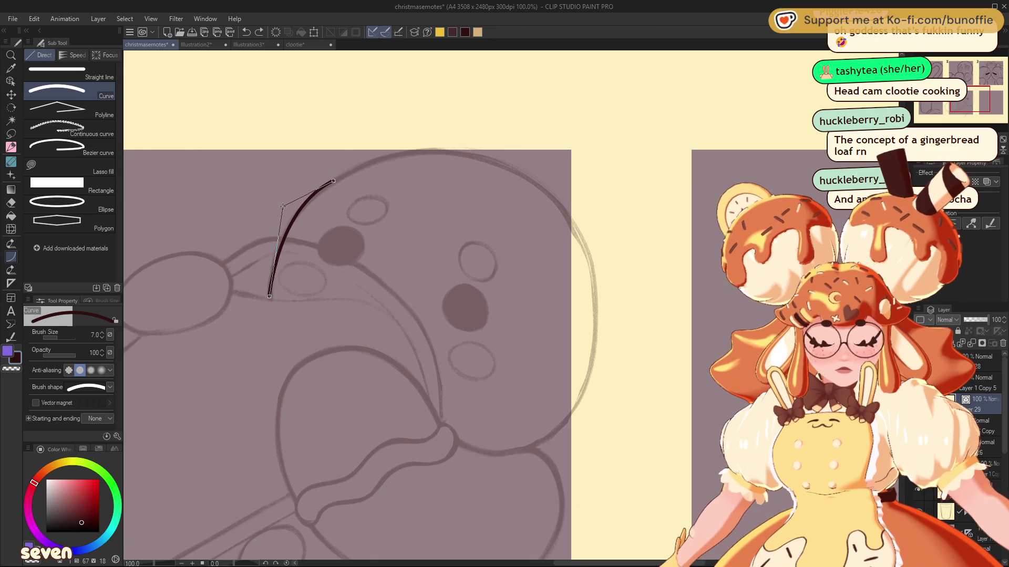
click(279, 200)
key(ctrl+z)
drag(295, 216, 271, 299)
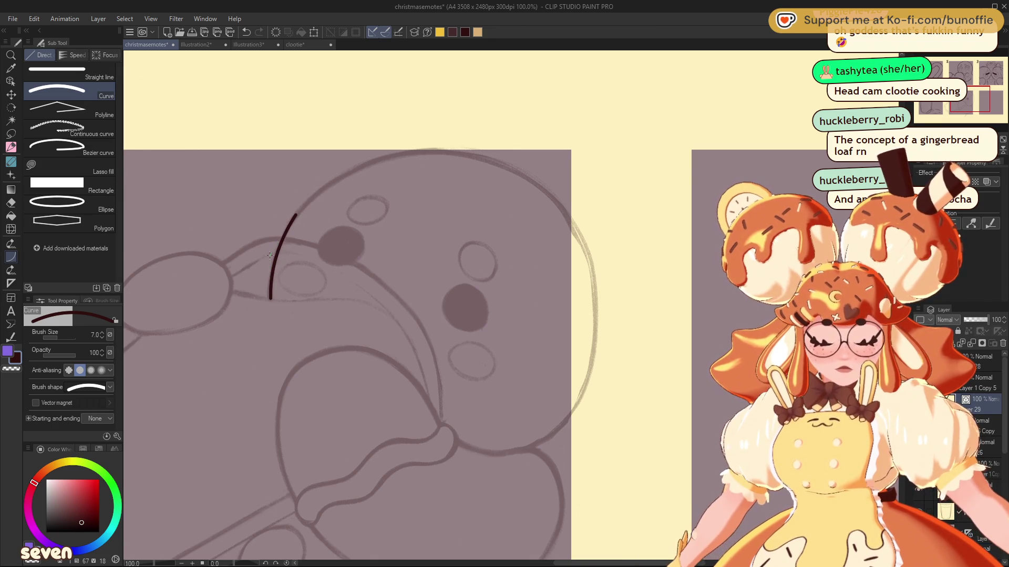
drag(344, 174, 296, 214)
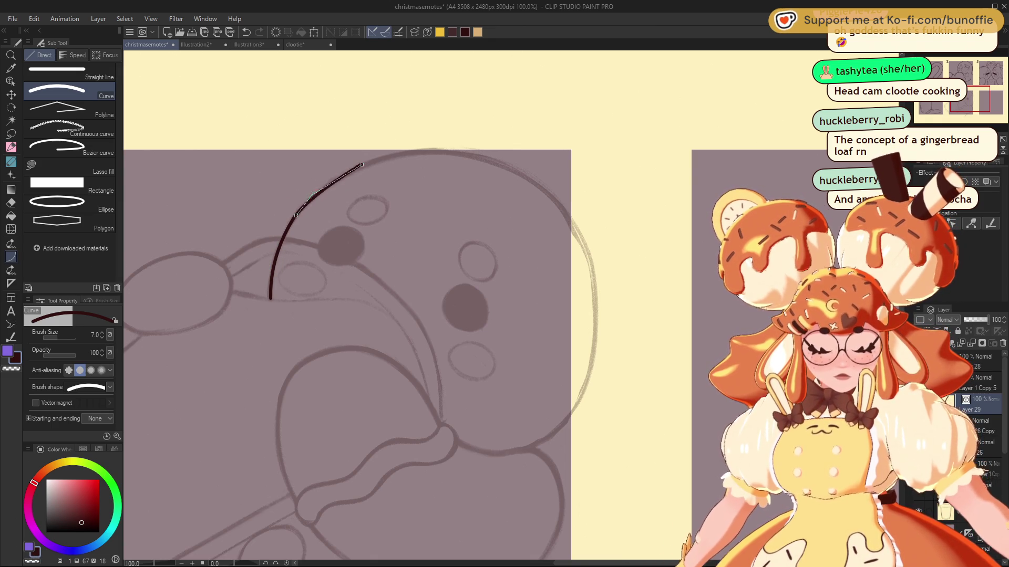
key(Escape)
click(11, 147)
Ink the round head's outline with the G-pen and part of the loop to its left
click(103, 83)
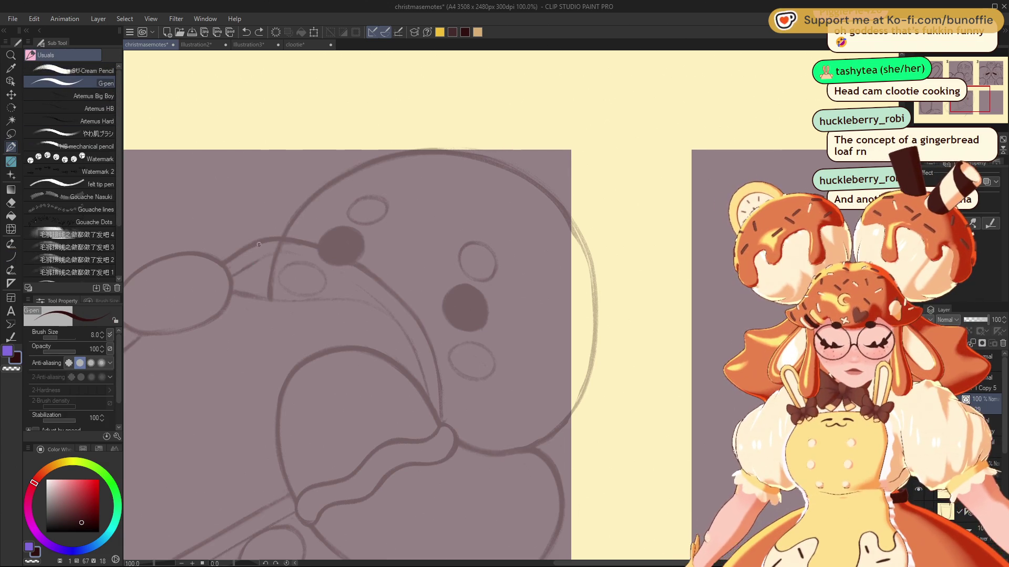
mouse_move(324, 192)
mouse_down()
mouse_move(476, 159)
mouse_move(588, 260)
mouse_move(581, 394)
mouse_up()
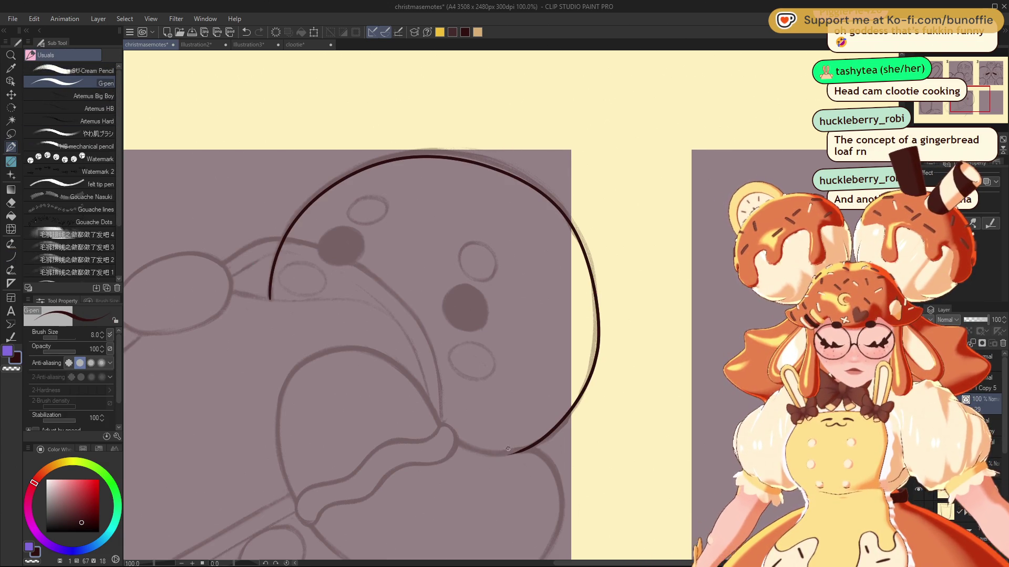
key(ctrl+z)
mouse_move(513, 452)
mouse_down()
mouse_move(552, 435)
mouse_move(597, 329)
mouse_move(527, 181)
mouse_move(324, 192)
mouse_move(270, 298)
mouse_up()
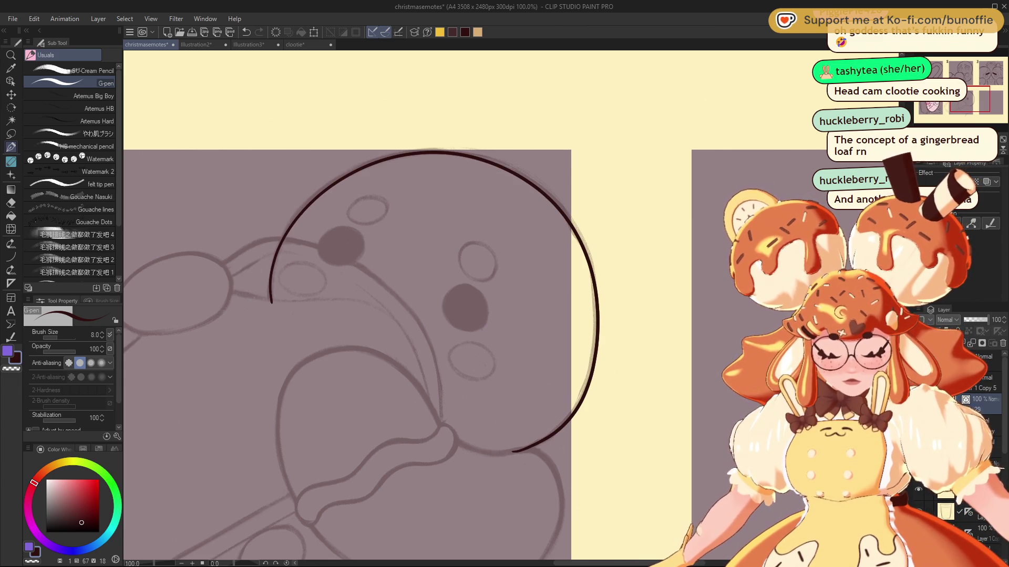
mouse_move(976, 94)
mouse_down()
mouse_move(968, 96)
mouse_move(979, 103)
mouse_move(966, 98)
mouse_up()
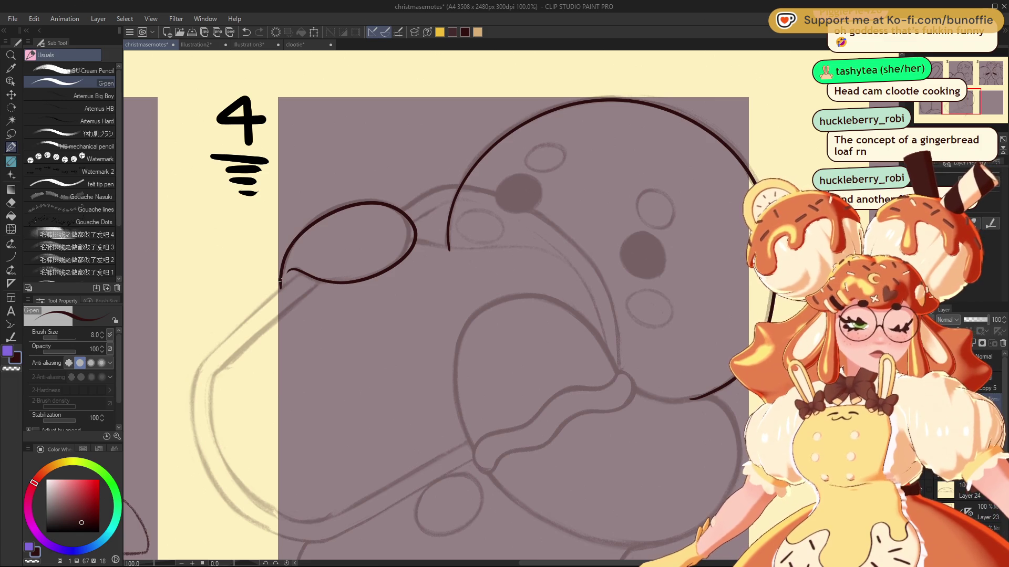
key(ctrl+z)
drag(290, 271, 302, 274)
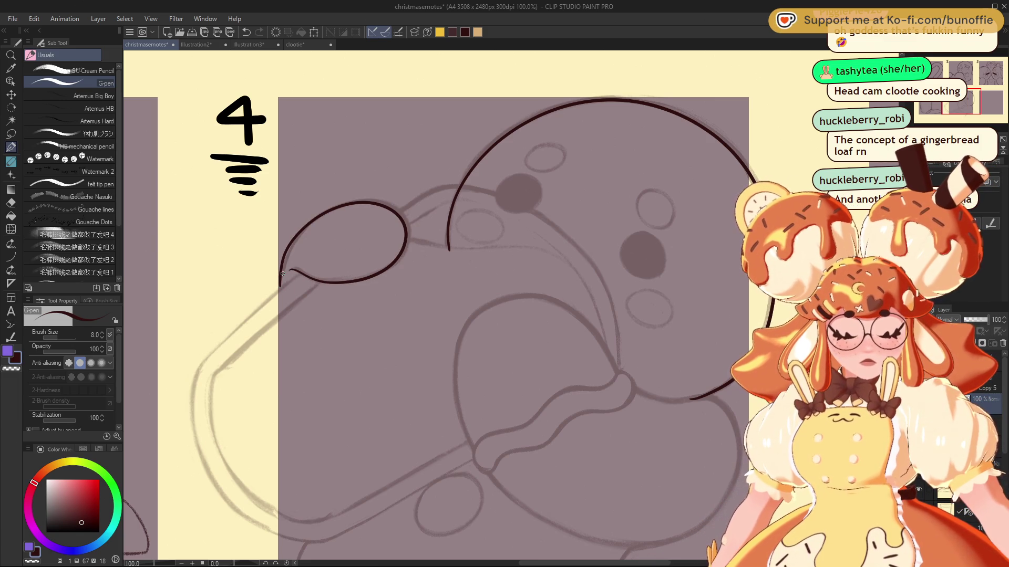
Ink the lower rounded outline, close its gap up to the junction, and outline the right eye's bottom
mouse_move(473, 316)
mouse_down()
mouse_move(534, 300)
mouse_move(302, 220)
mouse_move(216, 167)
mouse_up()
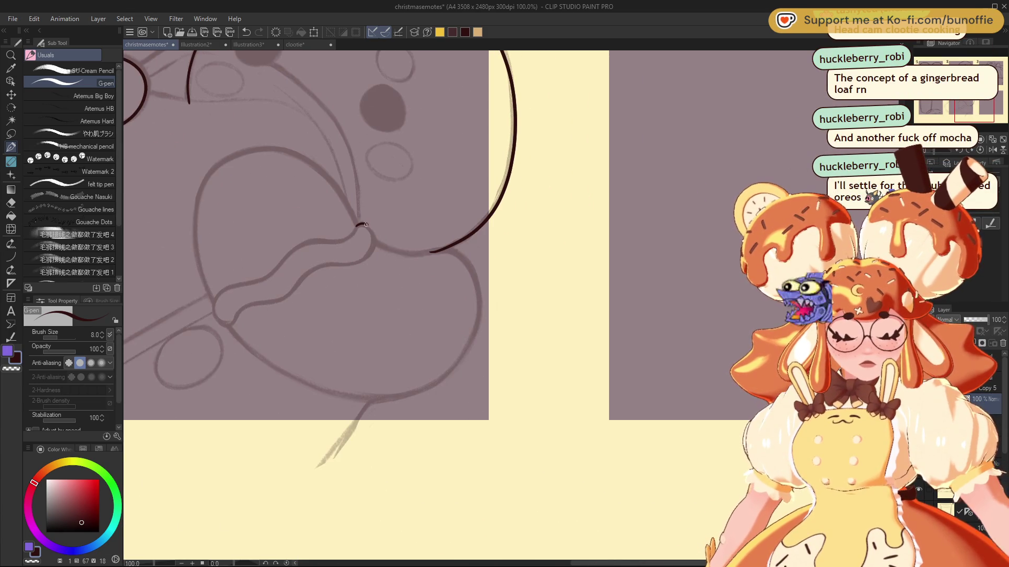
mouse_move(435, 252)
mouse_down()
mouse_move(461, 250)
mouse_move(475, 286)
mouse_move(445, 374)
mouse_move(314, 389)
mouse_move(228, 323)
mouse_up()
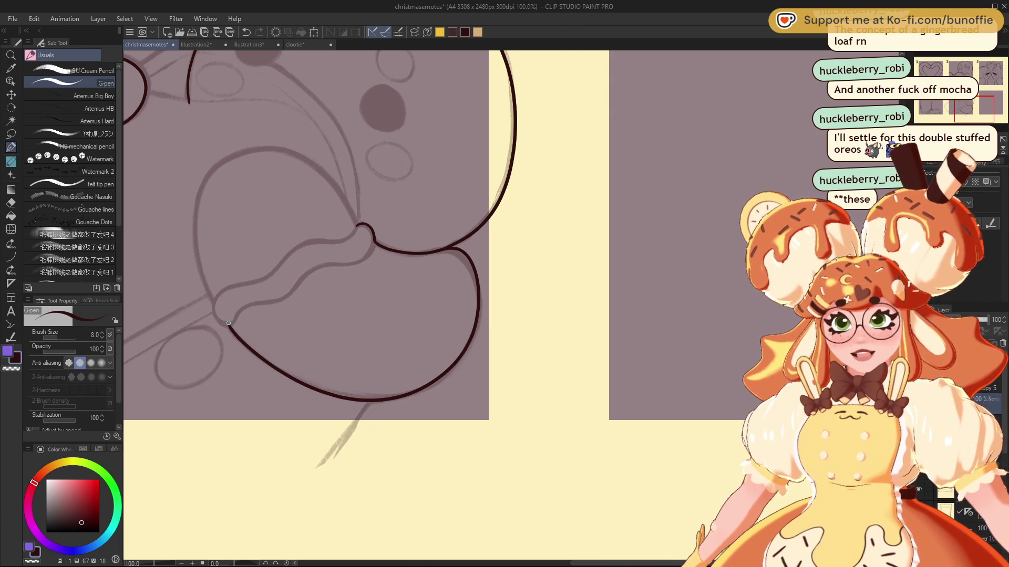
mouse_move(229, 322)
mouse_down()
mouse_move(316, 458)
mouse_move(291, 398)
mouse_up()
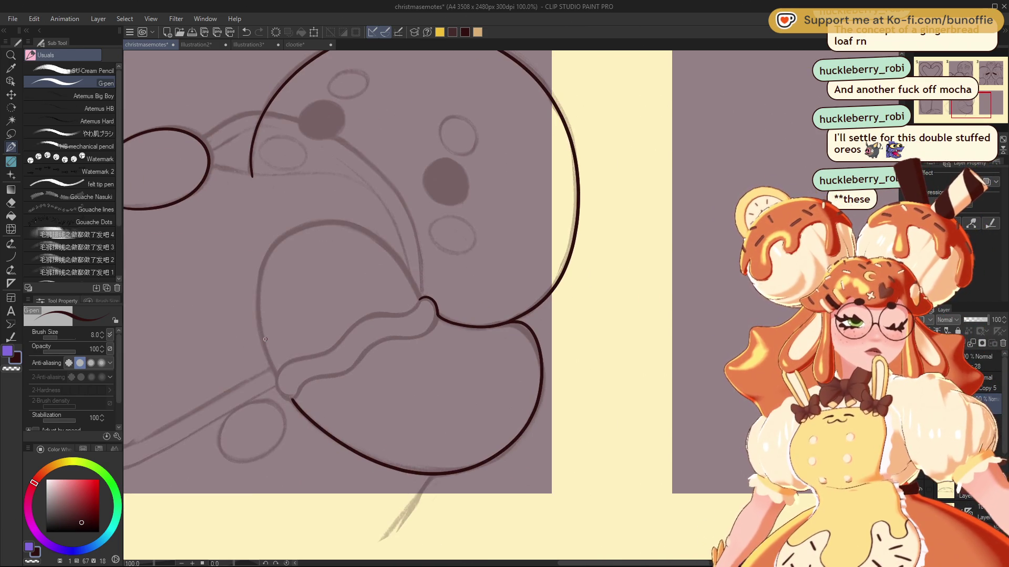
drag(282, 393, 292, 400)
drag(422, 298, 410, 278)
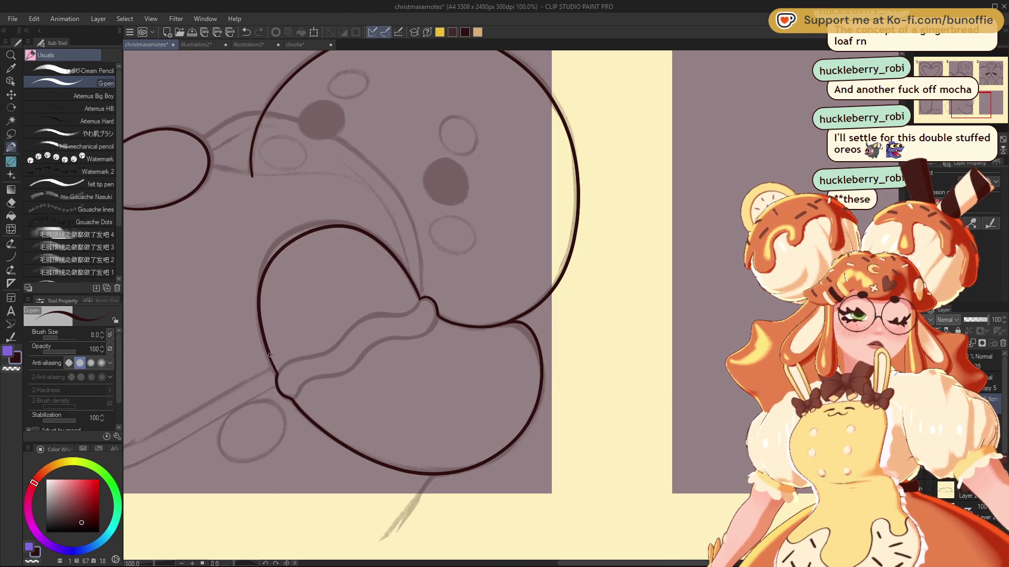
drag(971, 100, 962, 101)
mouse_move(457, 273)
mouse_down()
mouse_move(491, 230)
mouse_move(469, 252)
mouse_move(491, 207)
mouse_move(478, 210)
mouse_up()
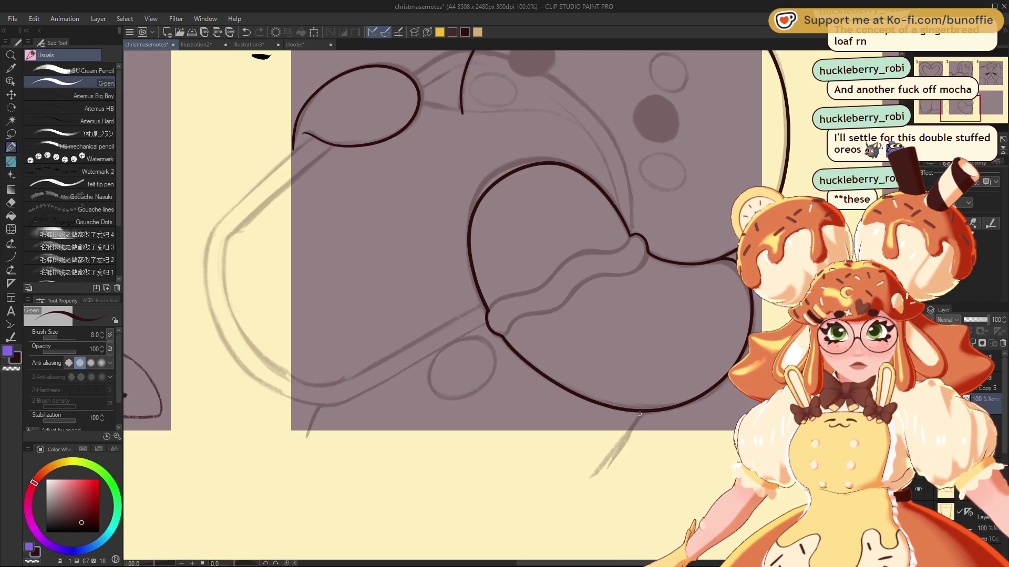
drag(641, 413, 594, 476)
key(ctrl+z)
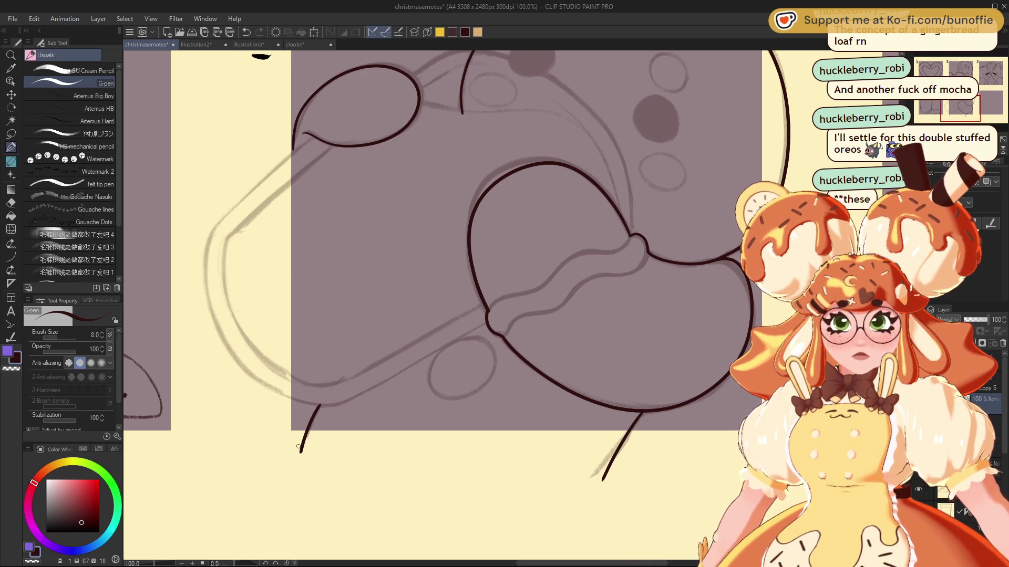
drag(978, 100, 989, 93)
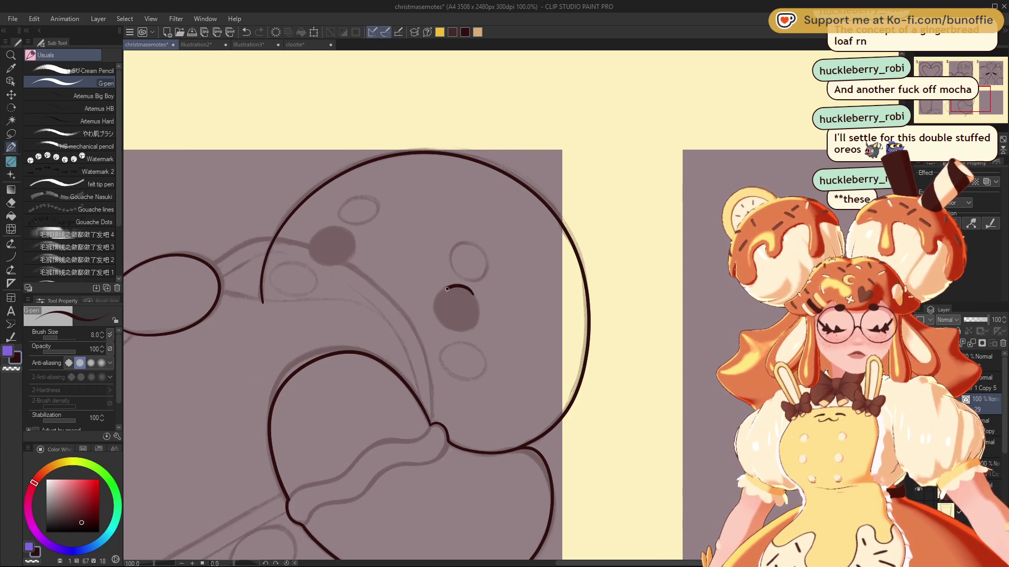
drag(438, 321, 472, 330)
Finish the right eye outline, enlarge the G-pen, and fill the right and left eye spots dark
drag(458, 287, 443, 293)
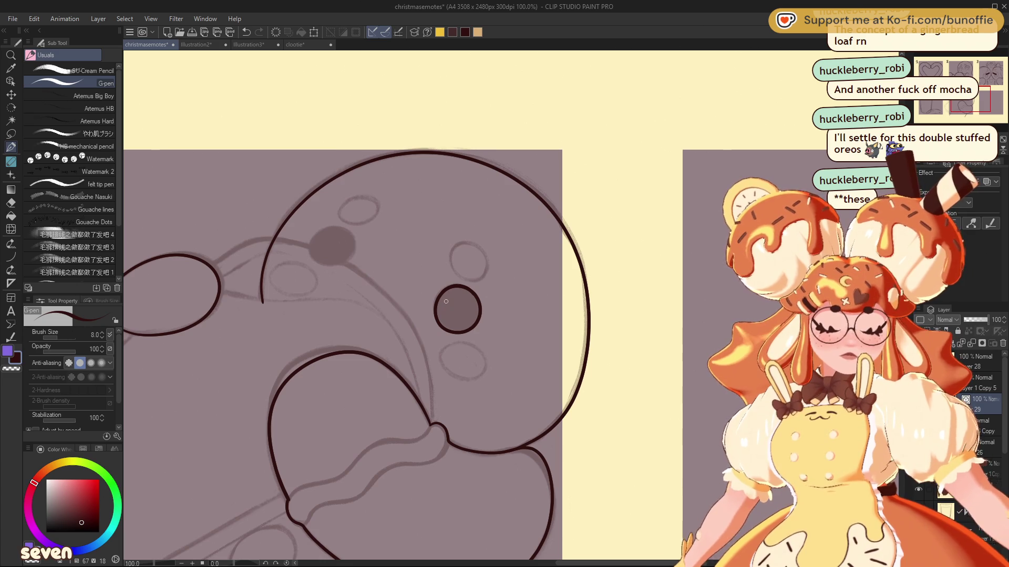
key(bracketright)
mouse_move(465, 294)
mouse_down()
mouse_move(440, 302)
mouse_move(449, 326)
mouse_move(475, 318)
mouse_move(457, 287)
mouse_move(452, 322)
mouse_move(457, 307)
mouse_up()
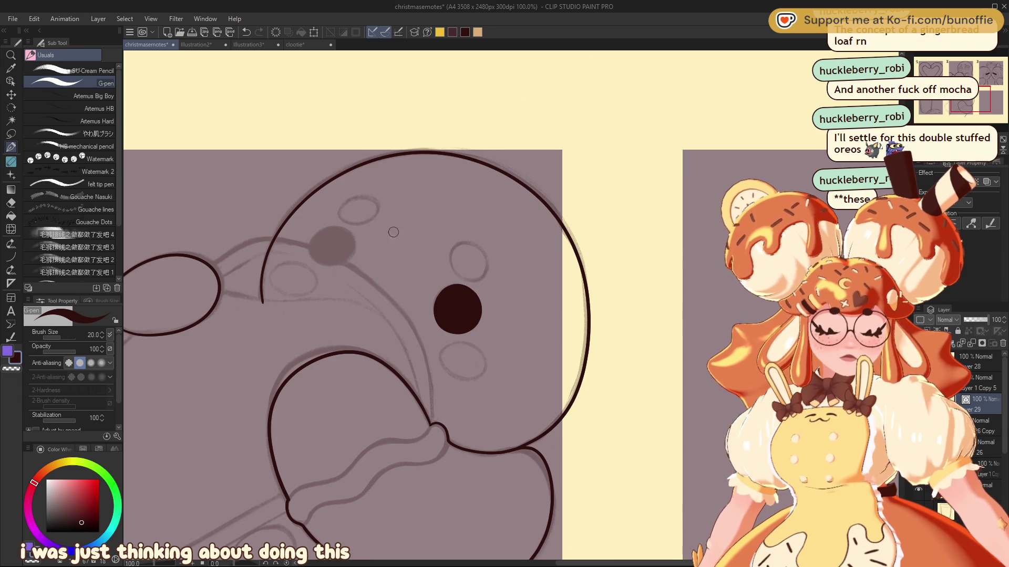
mouse_move(347, 235)
mouse_down()
mouse_move(315, 255)
mouse_move(349, 263)
mouse_move(335, 232)
mouse_move(336, 251)
mouse_up()
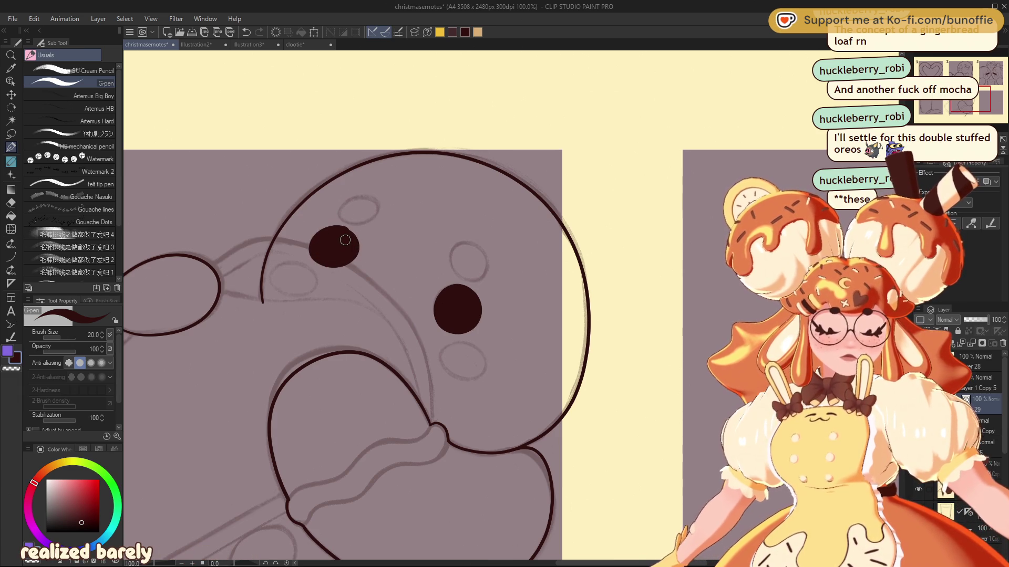
key(ctrl+z)
key(ctrl+z)
mouse_move(331, 231)
mouse_down()
mouse_move(317, 258)
mouse_move(350, 252)
mouse_move(337, 243)
mouse_up()
key(ctrl+z)
key(ctrl+z)
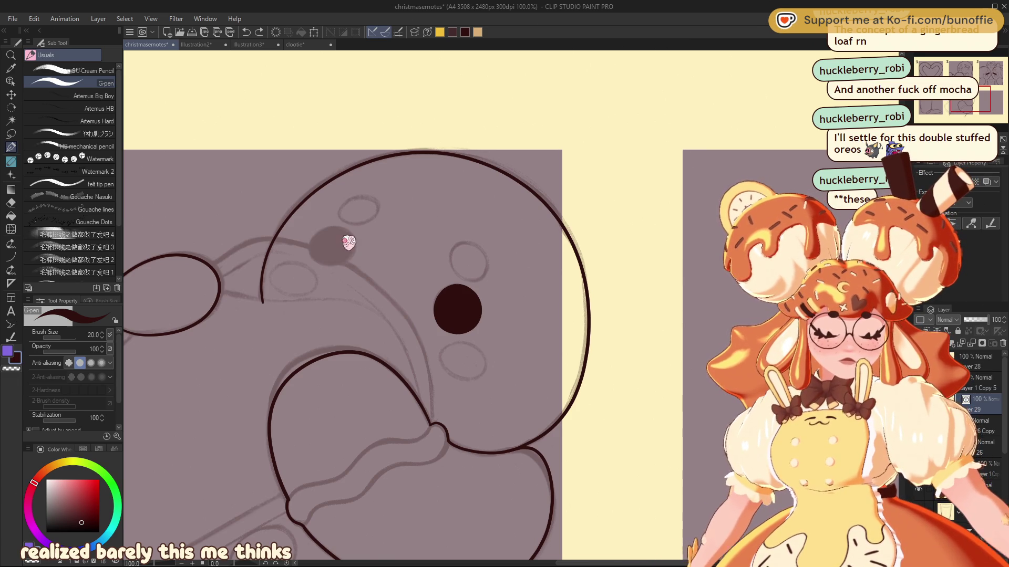
mouse_move(328, 232)
mouse_down()
mouse_move(316, 261)
mouse_move(352, 254)
mouse_move(331, 233)
mouse_move(334, 244)
mouse_up()
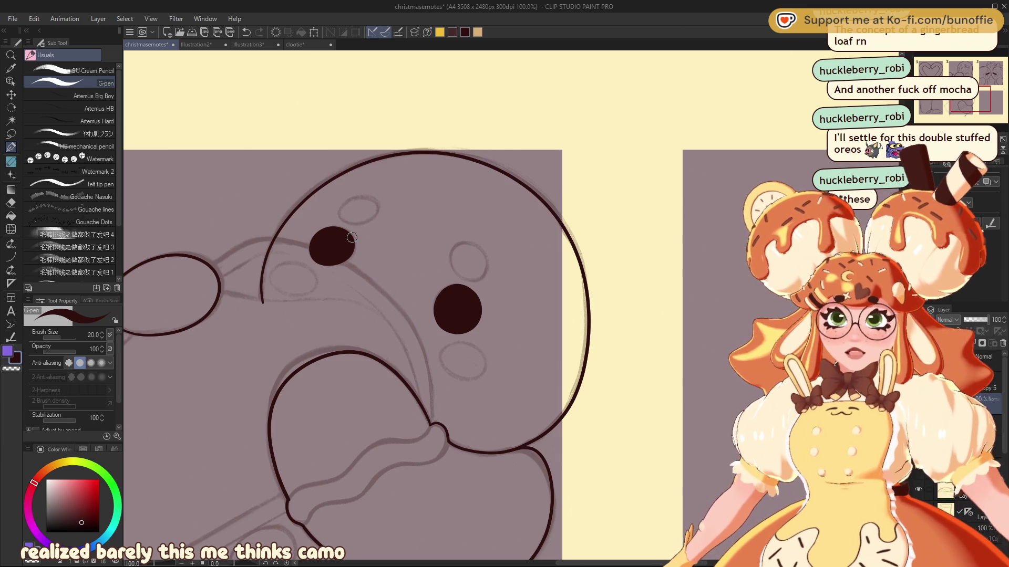
Redraw the right eye as a dark oval, add a spot above the left eye, and start another spot
key(bracketleft)
key(bracketleft)
key(bracketleft)
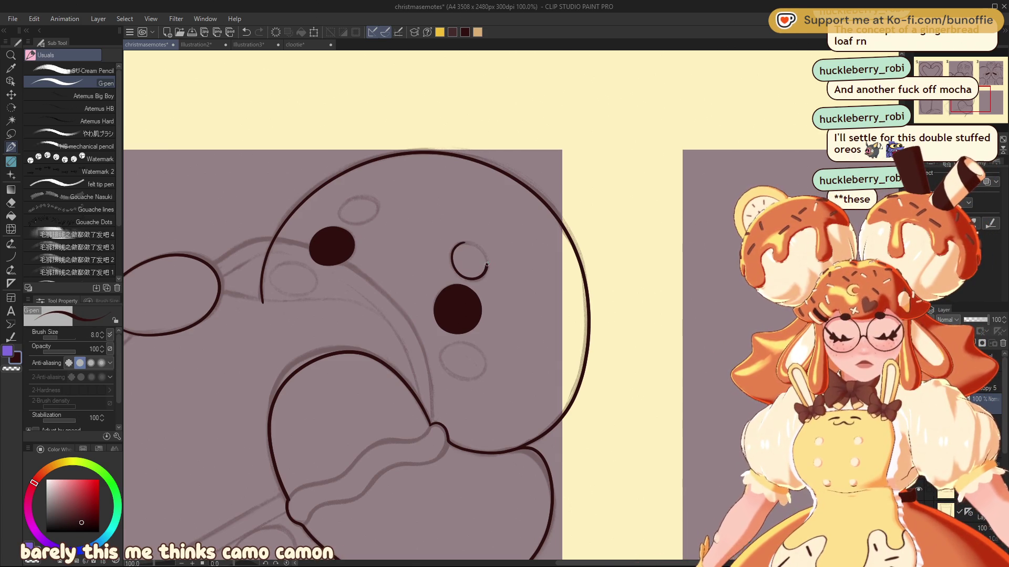
key(ctrl+z)
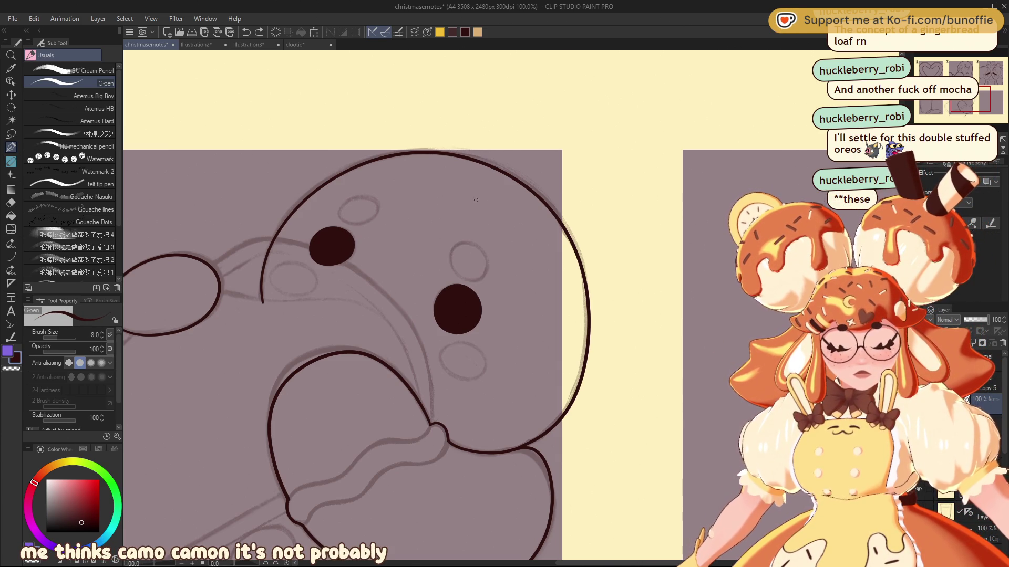
key(bracketright)
key(bracketright)
key(bracketright)
mouse_move(466, 245)
mouse_down()
mouse_move(481, 271)
mouse_move(462, 243)
mouse_move(467, 275)
mouse_move(455, 262)
mouse_up()
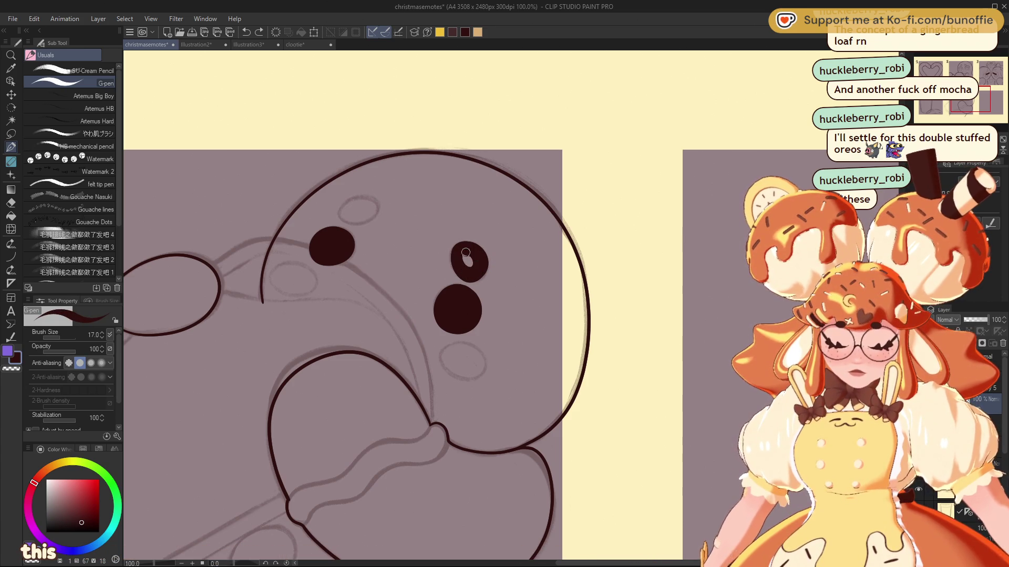
key(ctrl+z)
mouse_move(469, 246)
mouse_down()
mouse_move(451, 253)
mouse_move(473, 277)
mouse_up()
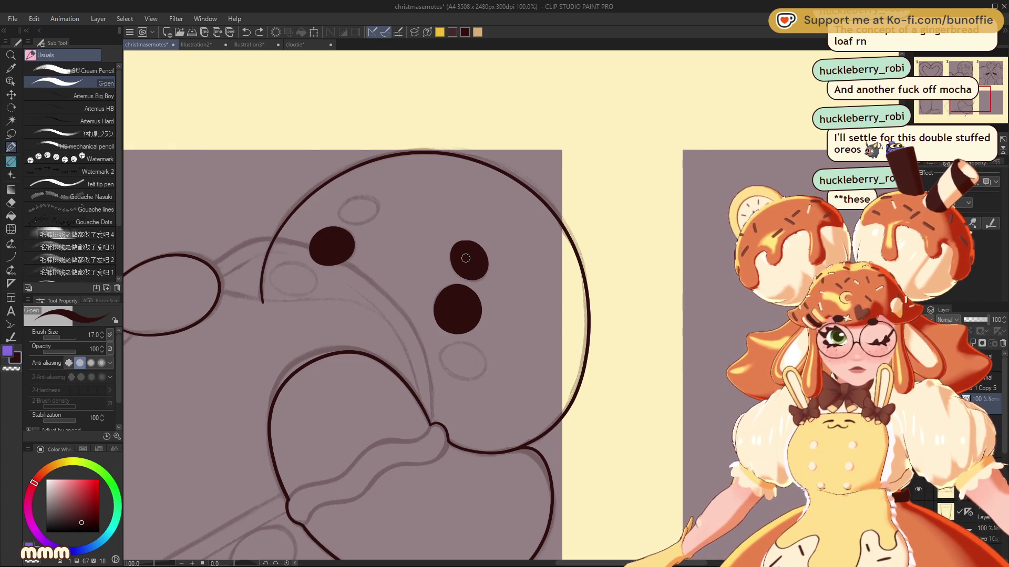
mouse_move(369, 198)
mouse_down()
mouse_move(354, 199)
mouse_move(342, 217)
mouse_move(380, 208)
mouse_move(349, 205)
mouse_move(368, 213)
mouse_up()
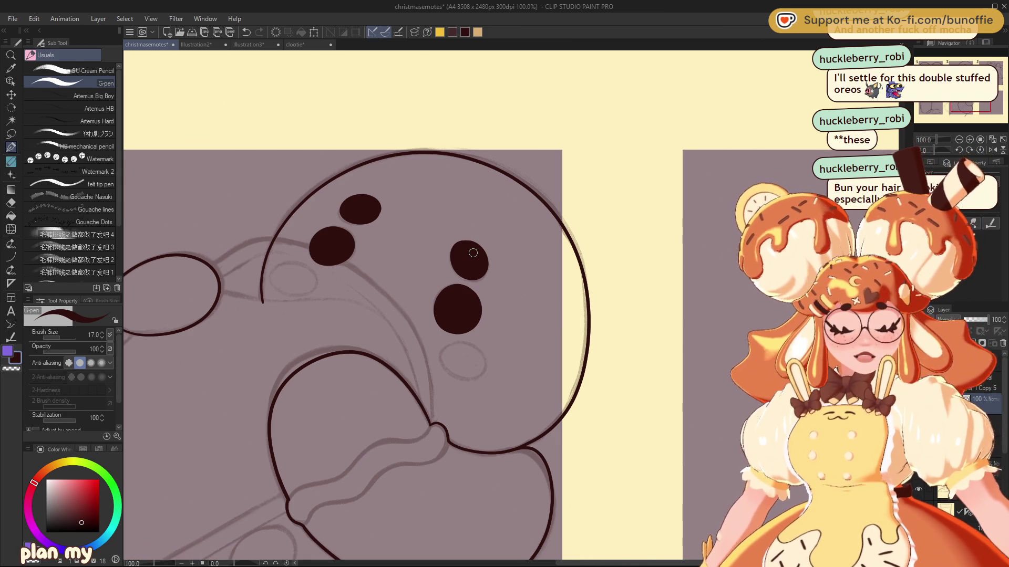
mouse_move(473, 252)
mouse_down()
mouse_move(460, 289)
mouse_move(441, 190)
mouse_move(420, 191)
mouse_up()
mouse_move(419, 284)
mouse_down()
mouse_move(425, 313)
mouse_move(423, 295)
mouse_move(402, 305)
mouse_move(431, 294)
mouse_move(621, 439)
mouse_up()
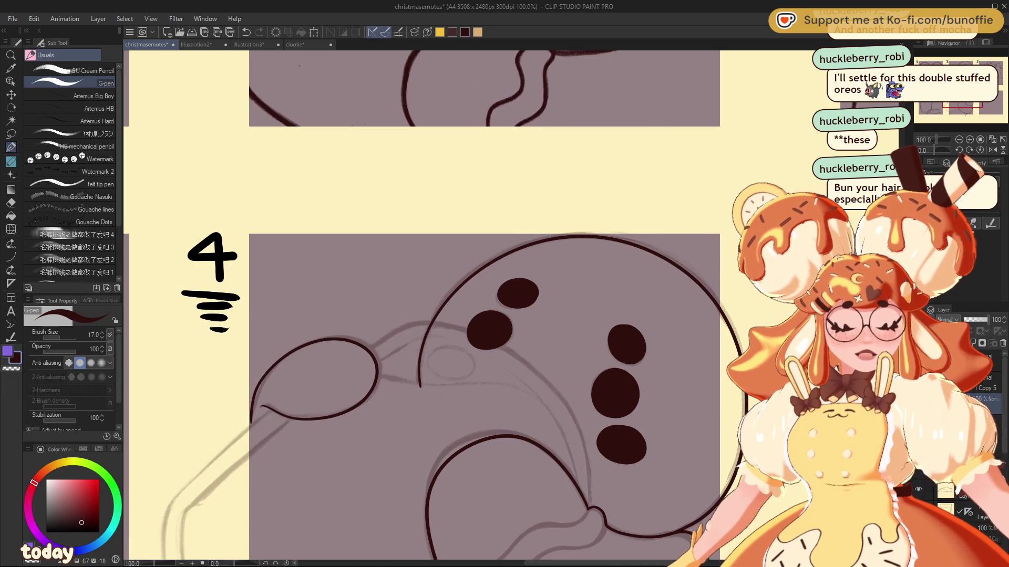
Draw and fill a solid dark oval spot beside the upper-left dot on the head
mouse_move(456, 350)
mouse_down()
mouse_move(434, 351)
mouse_move(452, 383)
mouse_move(452, 348)
mouse_move(449, 377)
mouse_move(457, 357)
mouse_move(442, 362)
mouse_move(455, 362)
mouse_up()
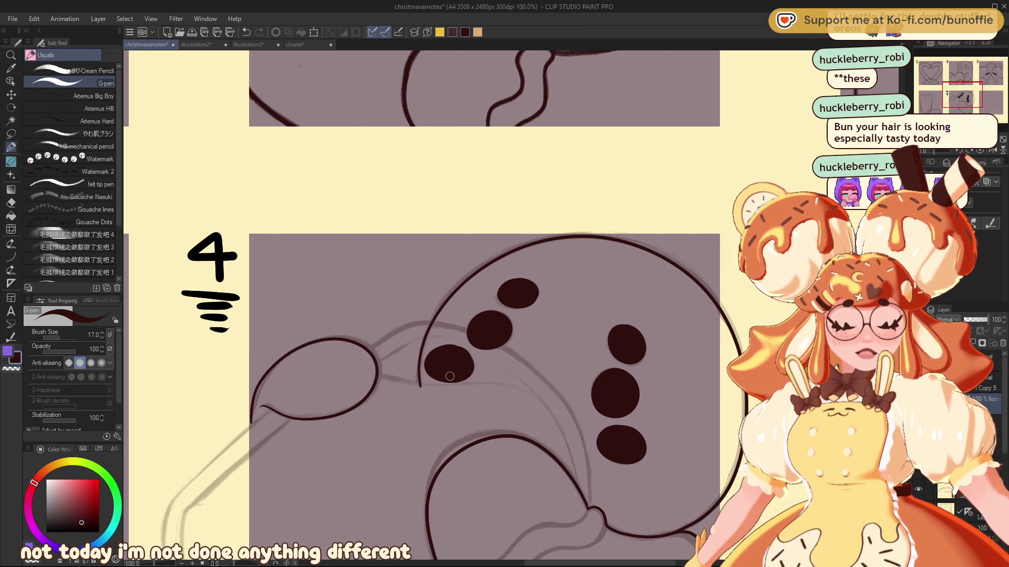
key(ctrl+z)
key(ctrl+z)
key(ctrl+z)
mouse_move(458, 350)
mouse_down()
mouse_move(432, 362)
mouse_move(462, 377)
mouse_move(434, 355)
mouse_up()
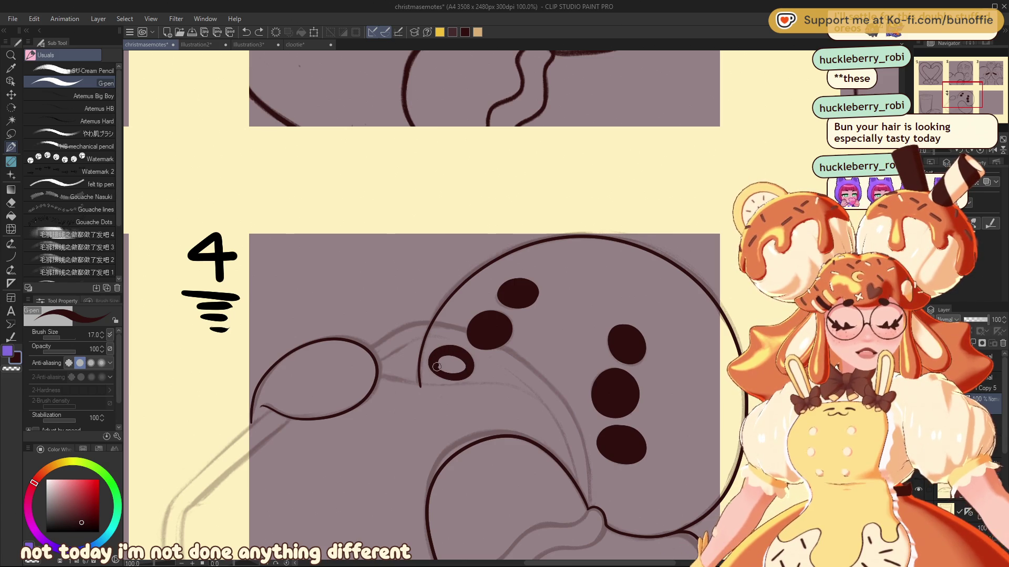
drag(446, 363, 465, 363)
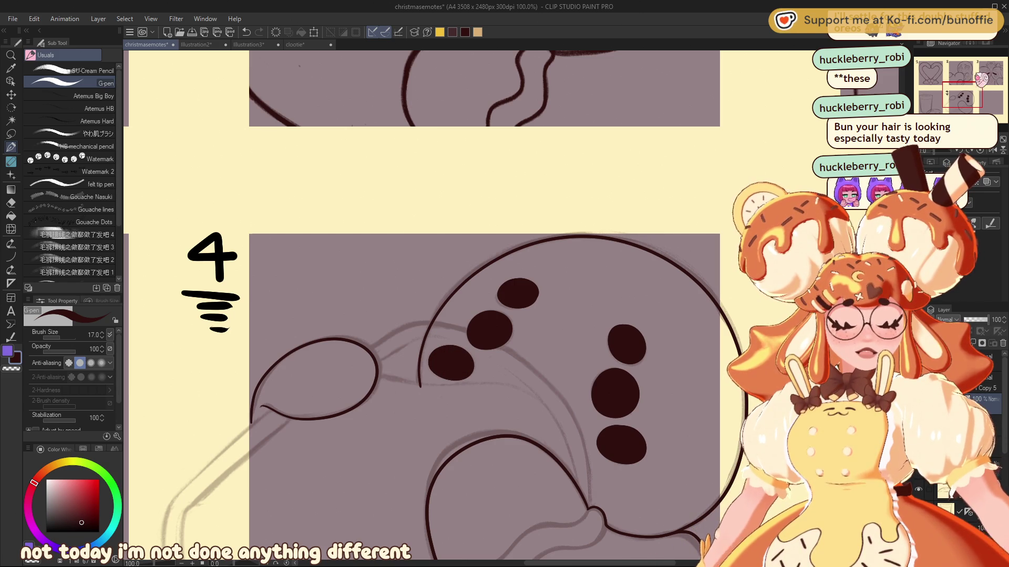
Outline a dark spot below the mug and draw the pour stream from the mug
drag(961, 94, 961, 109)
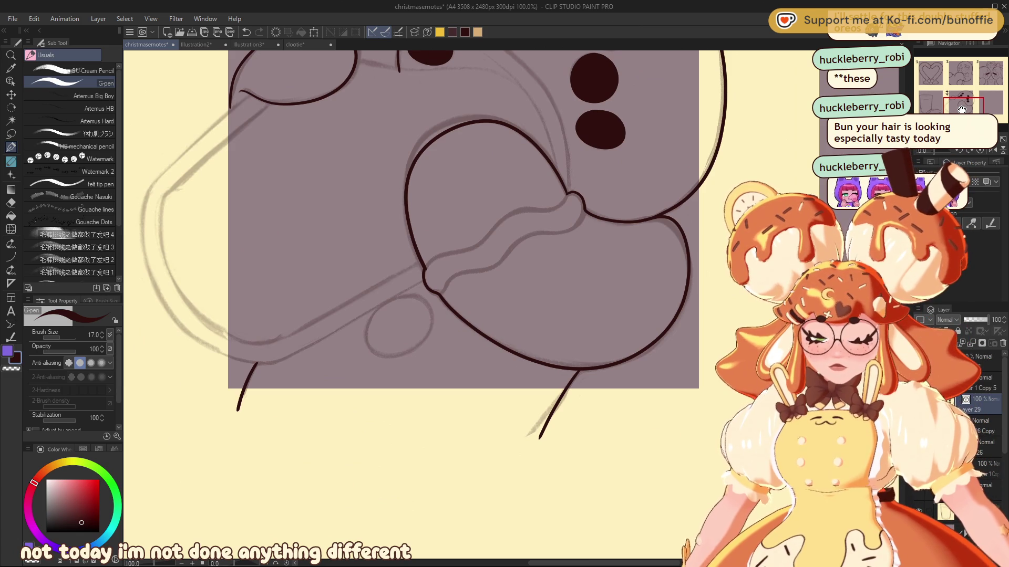
key(bracketleft)
key(bracketleft)
key(bracketleft)
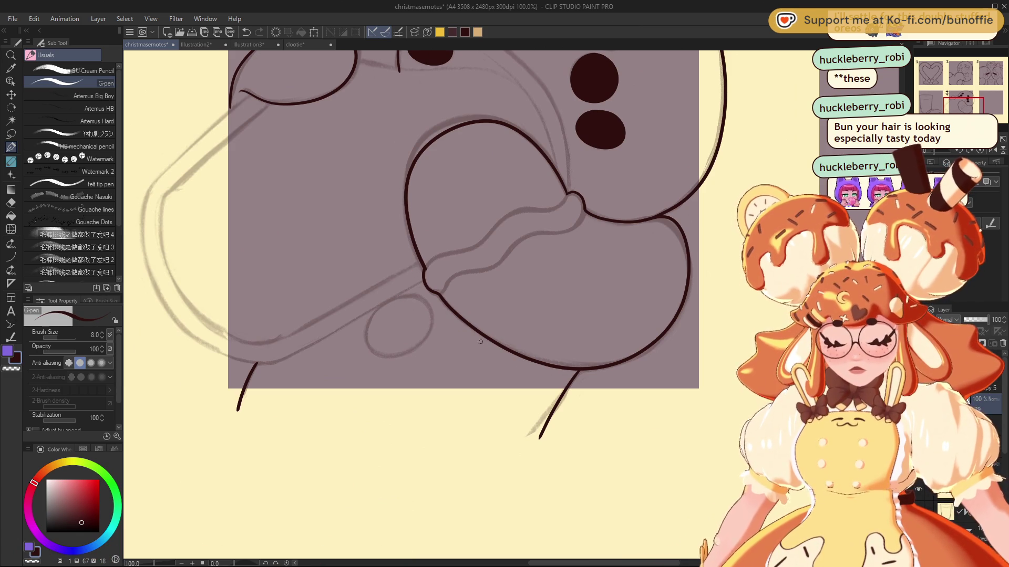
key(bracketright)
key(bracketright)
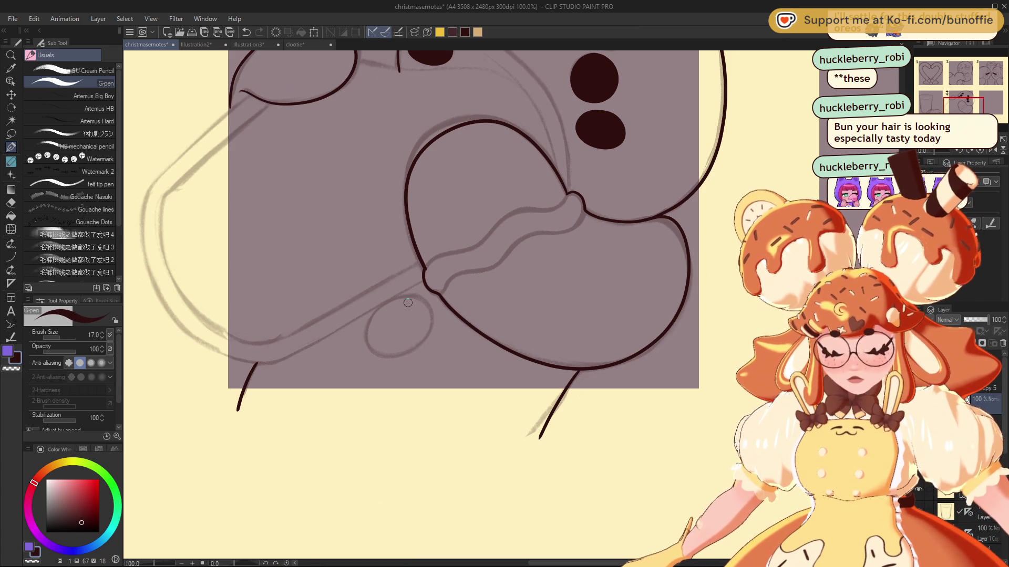
mouse_move(413, 300)
mouse_down()
mouse_move(367, 334)
mouse_move(394, 356)
mouse_move(433, 318)
mouse_move(376, 305)
mouse_move(400, 353)
mouse_move(397, 301)
mouse_move(403, 347)
mouse_move(392, 315)
mouse_move(408, 317)
mouse_move(396, 329)
mouse_up()
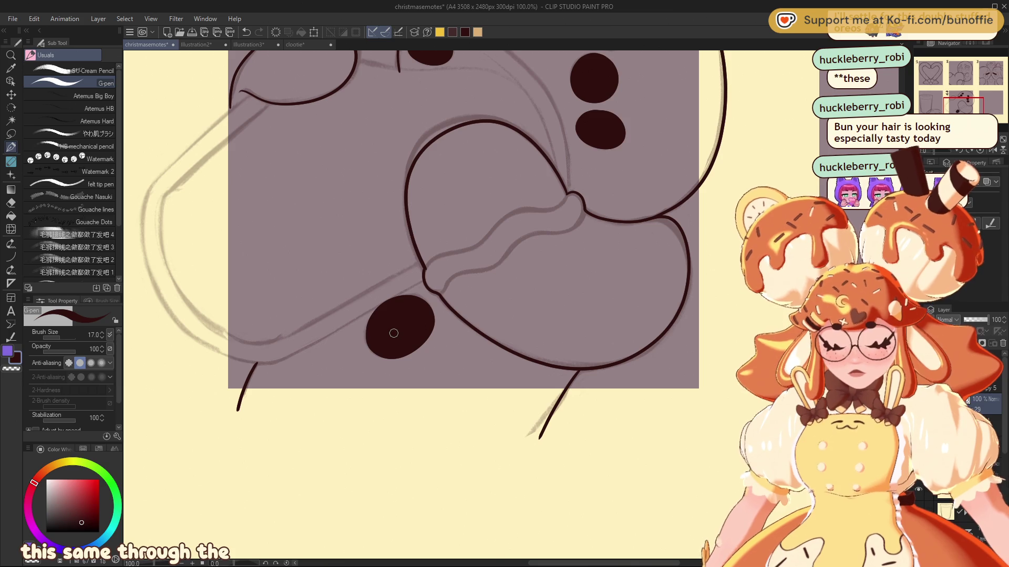
drag(963, 105, 960, 99)
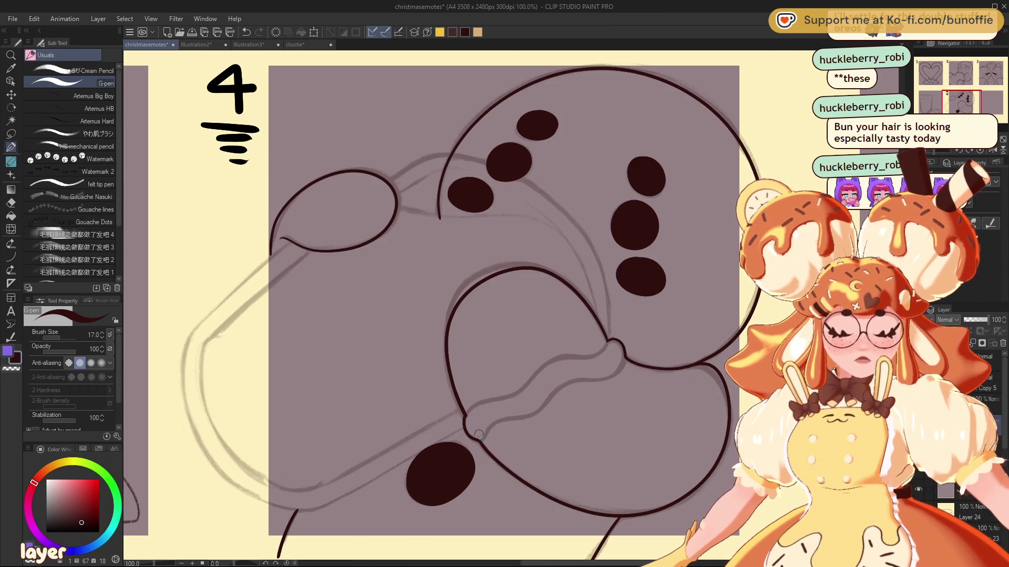
mouse_move(535, 411)
mouse_down()
mouse_move(573, 379)
mouse_move(612, 370)
mouse_move(621, 352)
mouse_move(615, 345)
mouse_move(570, 358)
mouse_up()
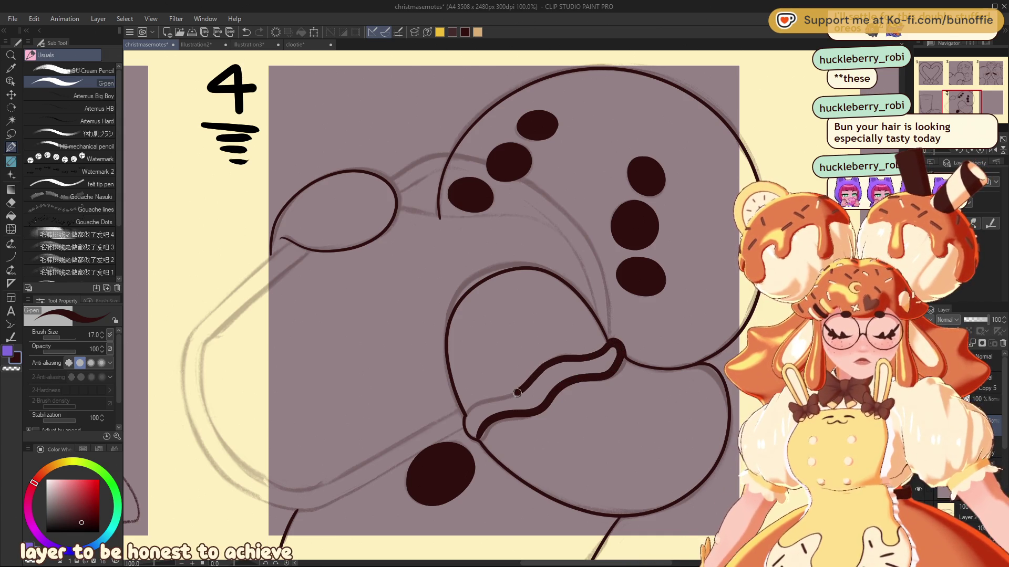
Thicken the pour stream, then rotate the view and select the mug-lines layer
mouse_move(469, 417)
mouse_down()
mouse_move(469, 434)
mouse_move(496, 405)
mouse_move(539, 403)
mouse_move(489, 412)
mouse_move(475, 431)
mouse_move(530, 386)
mouse_move(613, 350)
mouse_move(594, 373)
mouse_move(528, 395)
mouse_move(543, 400)
mouse_move(610, 360)
mouse_up()
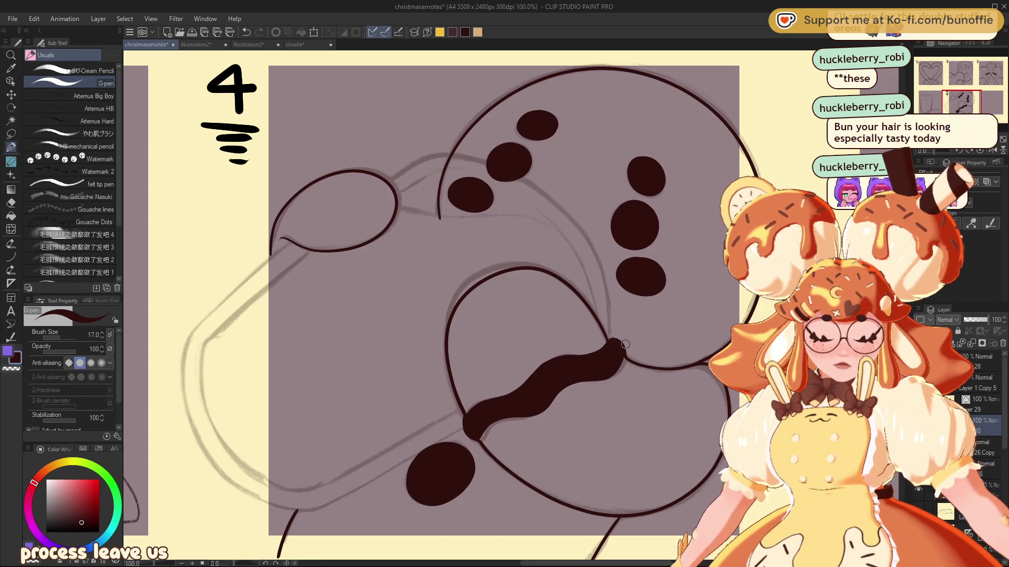
drag(968, 94, 967, 92)
drag(946, 150, 933, 154)
drag(962, 103, 973, 100)
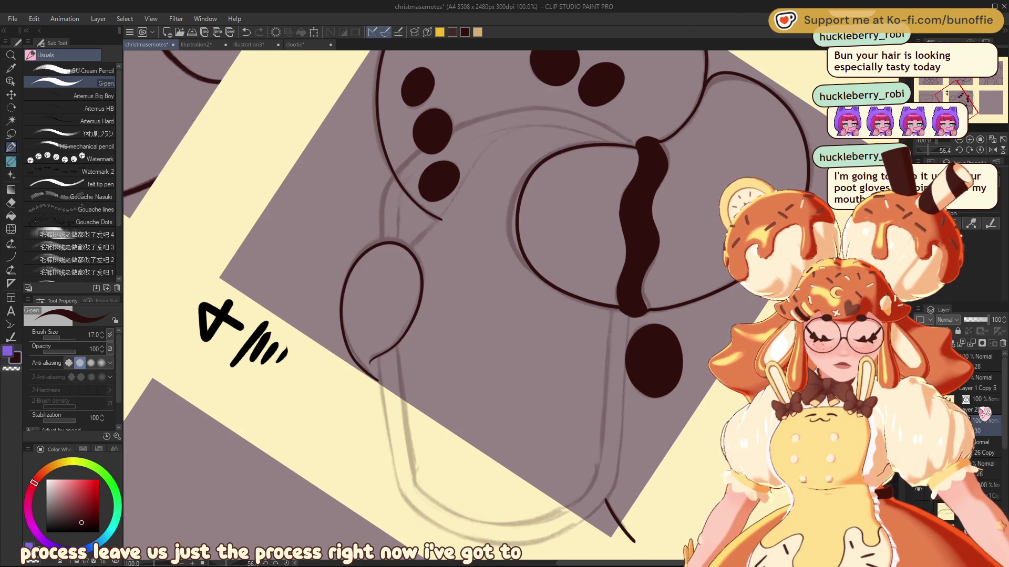
click(984, 410)
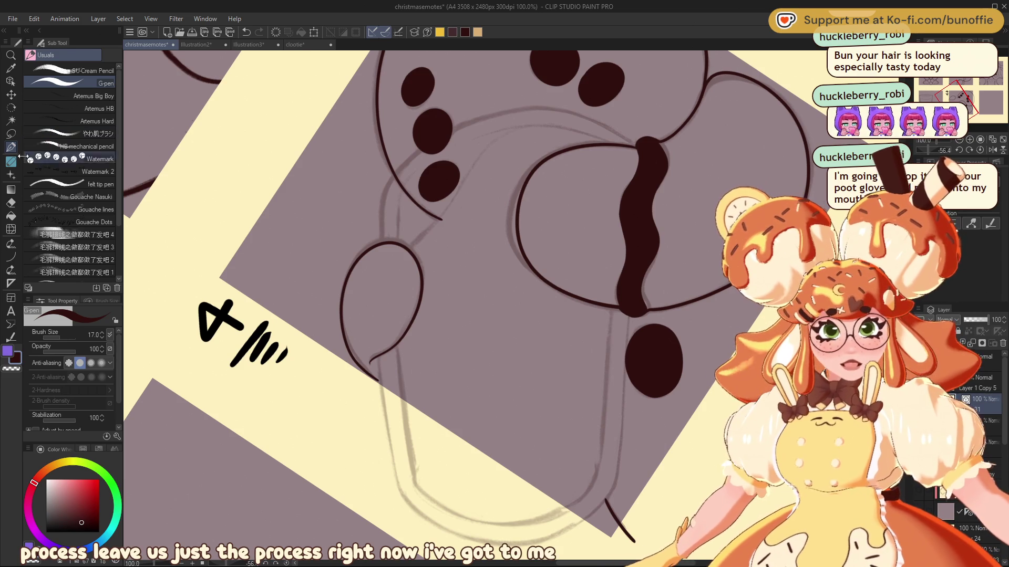
click(10, 257)
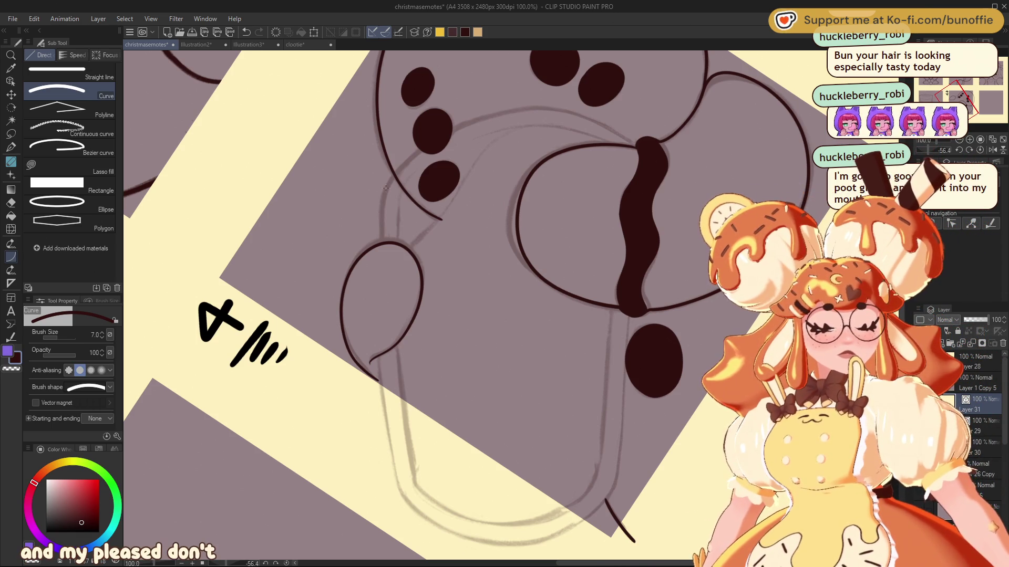
Ink two curved lines along the mug's edge with the Curve tool
drag(451, 130, 382, 200)
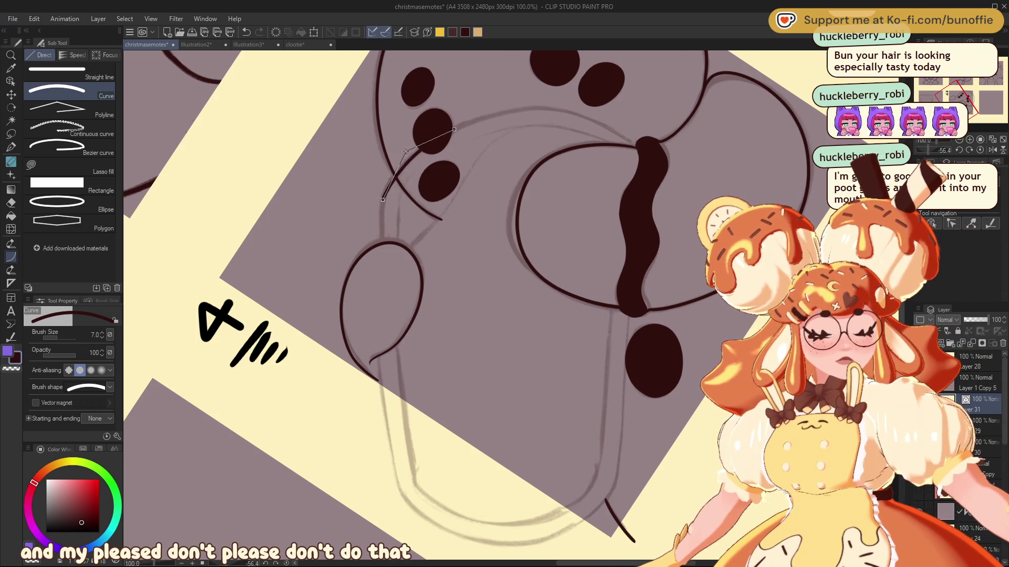
drag(451, 129, 559, 112)
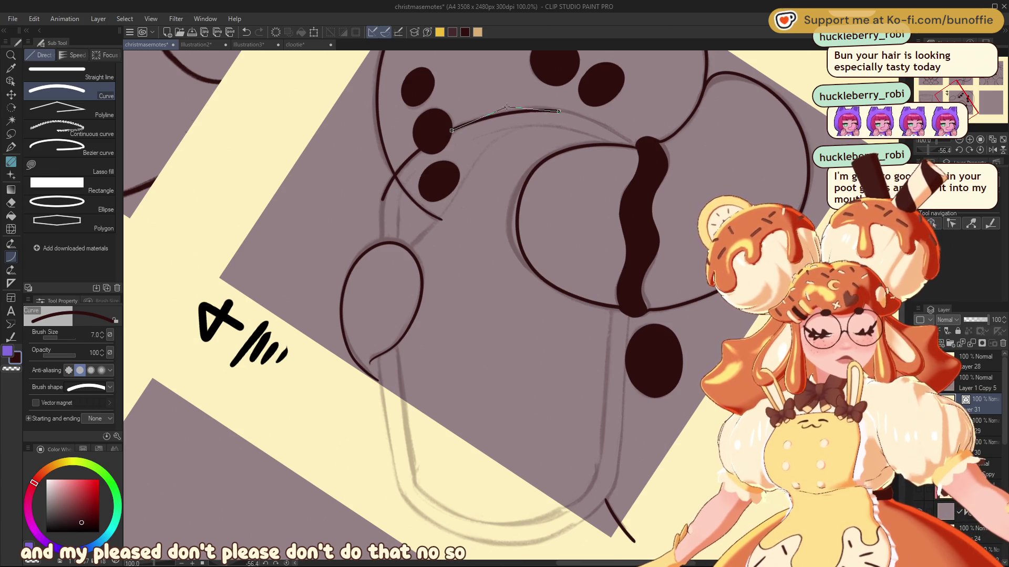
click(513, 100)
drag(968, 84, 971, 95)
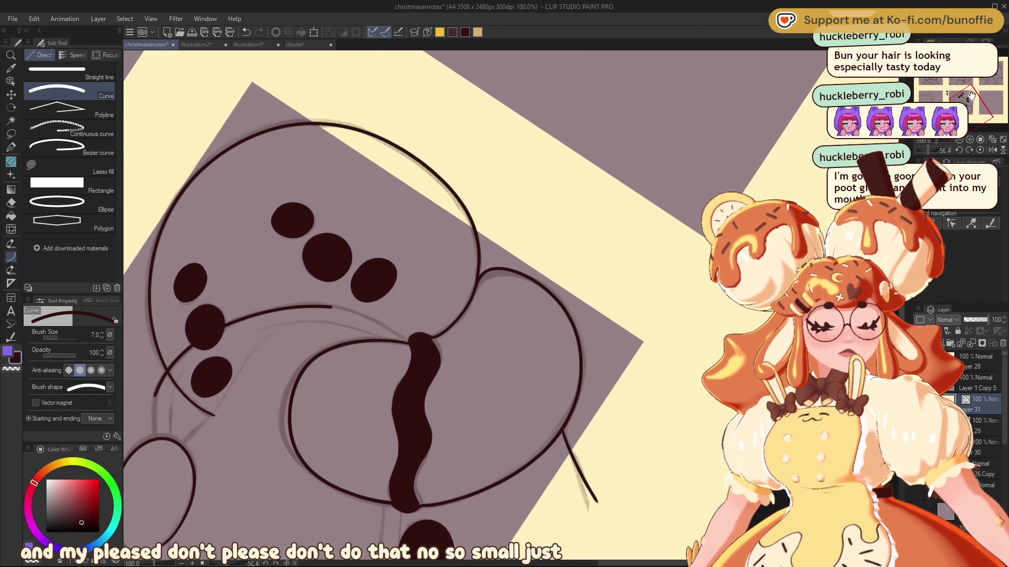
drag(371, 316, 331, 307)
click(374, 316)
Extend the mug's side line and draw a straight line down from the lower spot
scroll(473, 305, down, 8)
scroll(473, 305, left, 8)
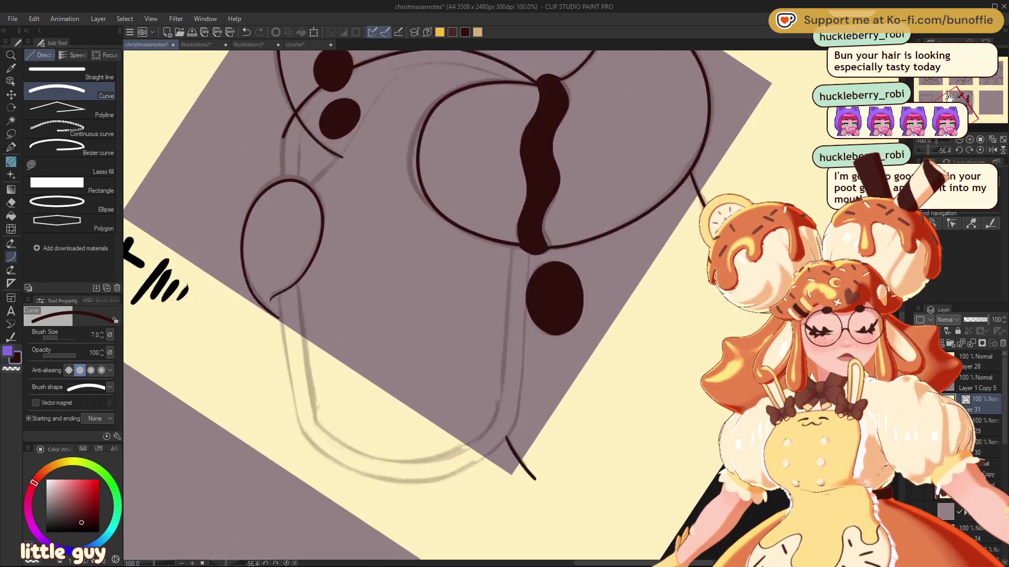
drag(381, 231, 383, 195)
click(384, 189)
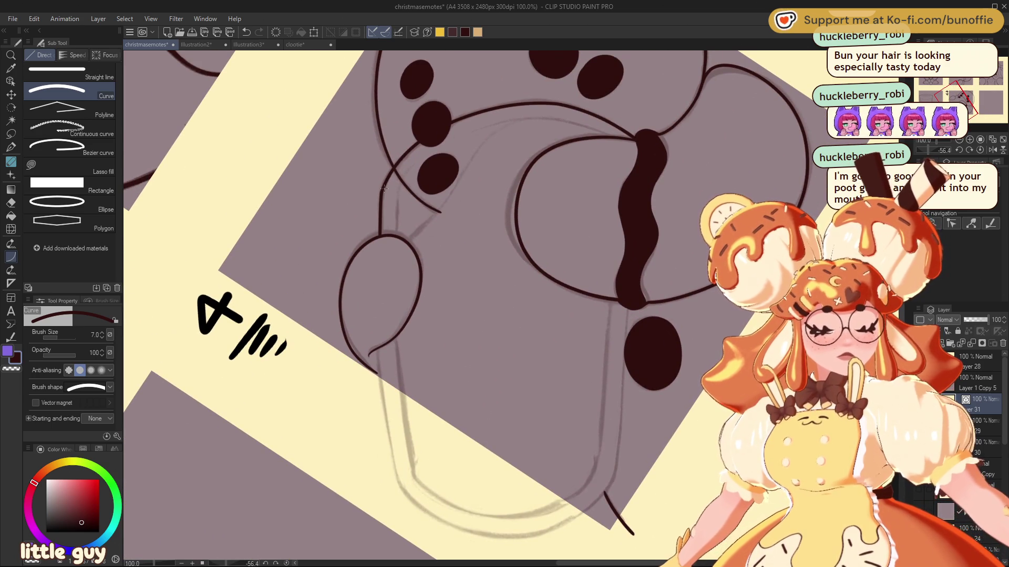
mouse_move(628, 302)
mouse_down()
mouse_move(614, 491)
mouse_move(615, 479)
mouse_up()
click(615, 479)
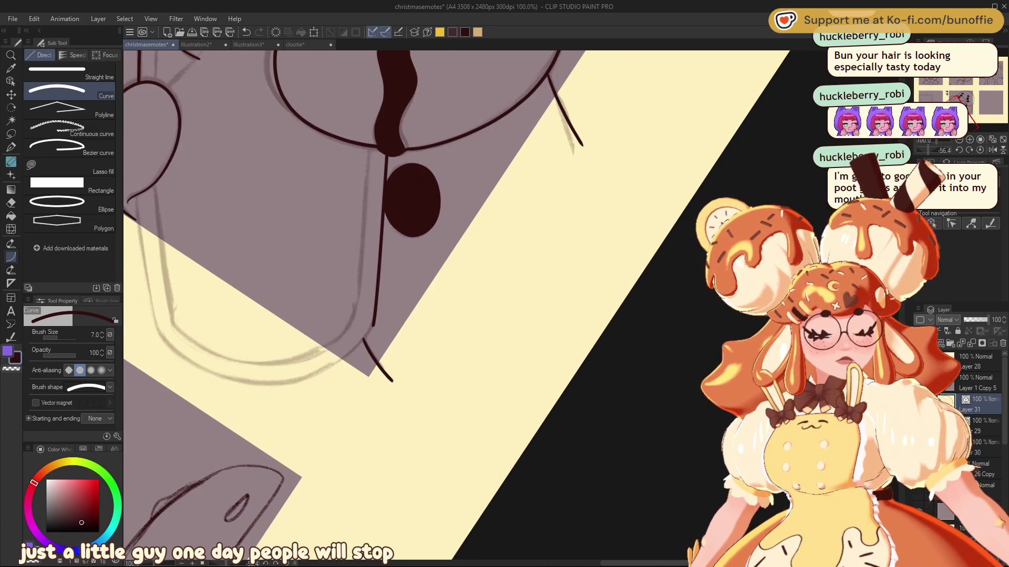
Redraw the short stroke at the mug's bottom and ink a line down its left side
drag(334, 364, 374, 321)
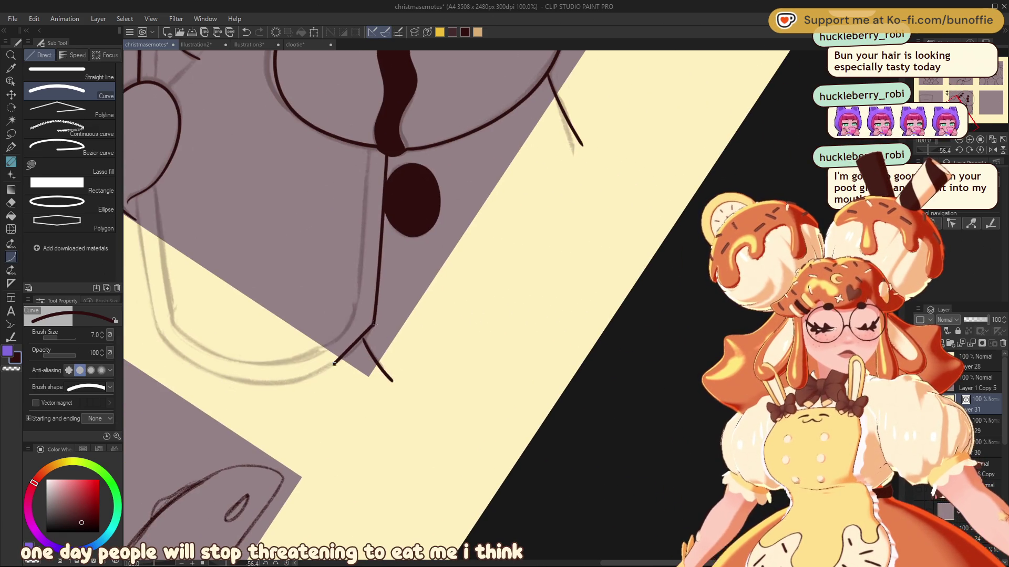
key(ctrl+z)
drag(337, 363, 372, 324)
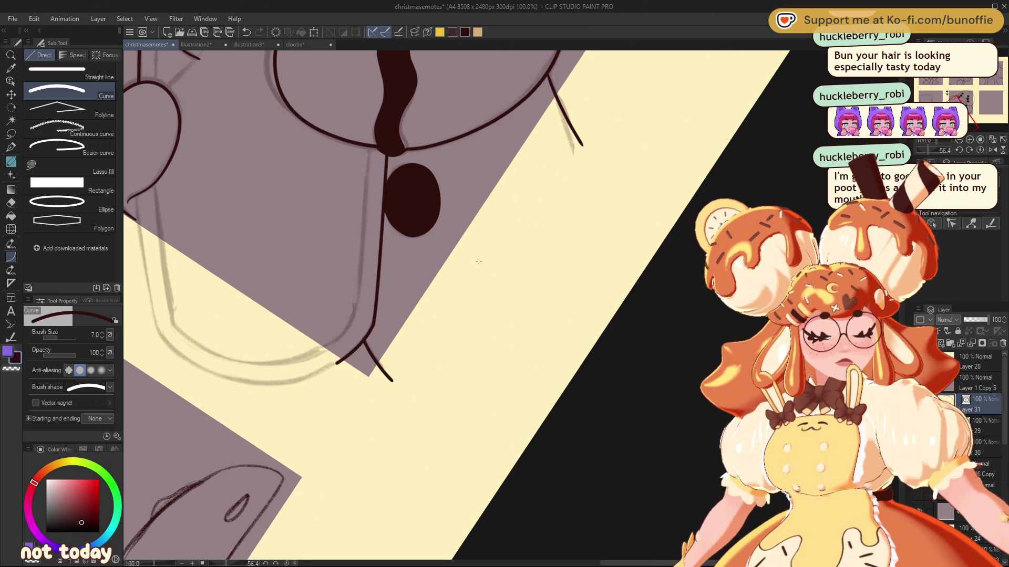
drag(961, 99, 960, 98)
mouse_move(419, 328)
mouse_down()
mouse_move(427, 439)
mouse_move(426, 428)
mouse_move(434, 434)
mouse_up()
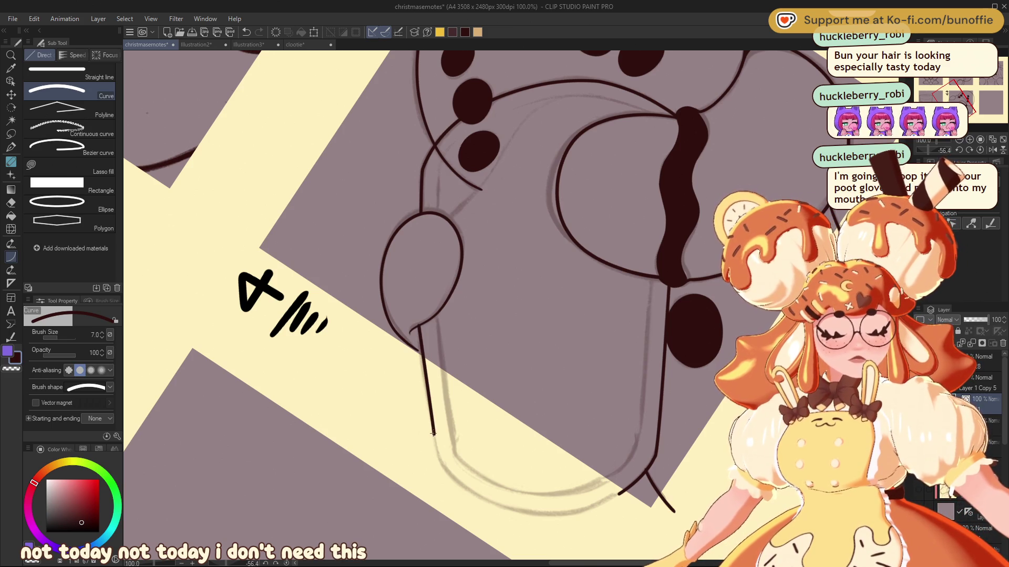
click(11, 147)
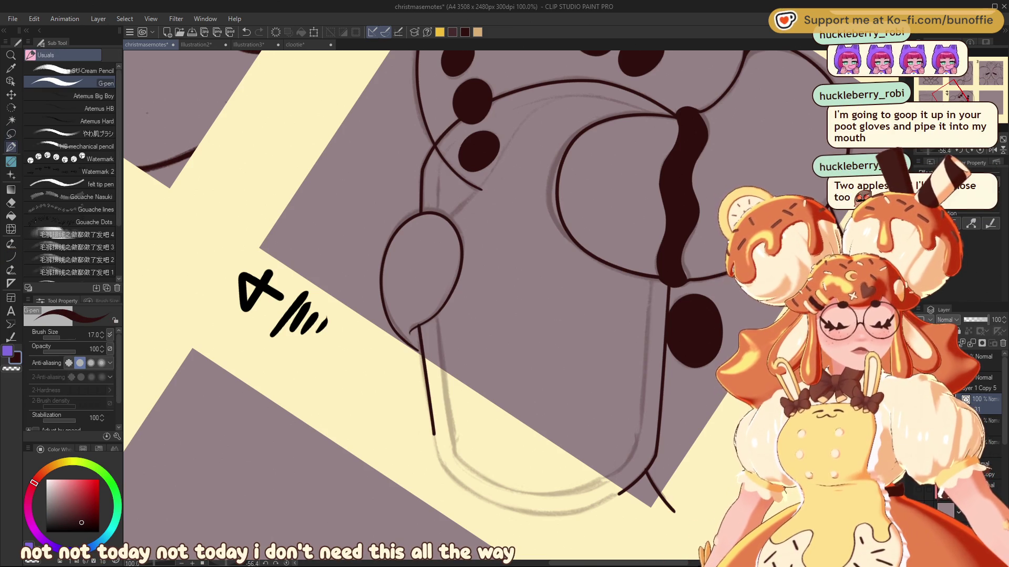
Shrink the pen to size 7.0 and rotate the view so panel 4 stands upright
key(bracketleft)
key(bracketleft)
key(bracketleft)
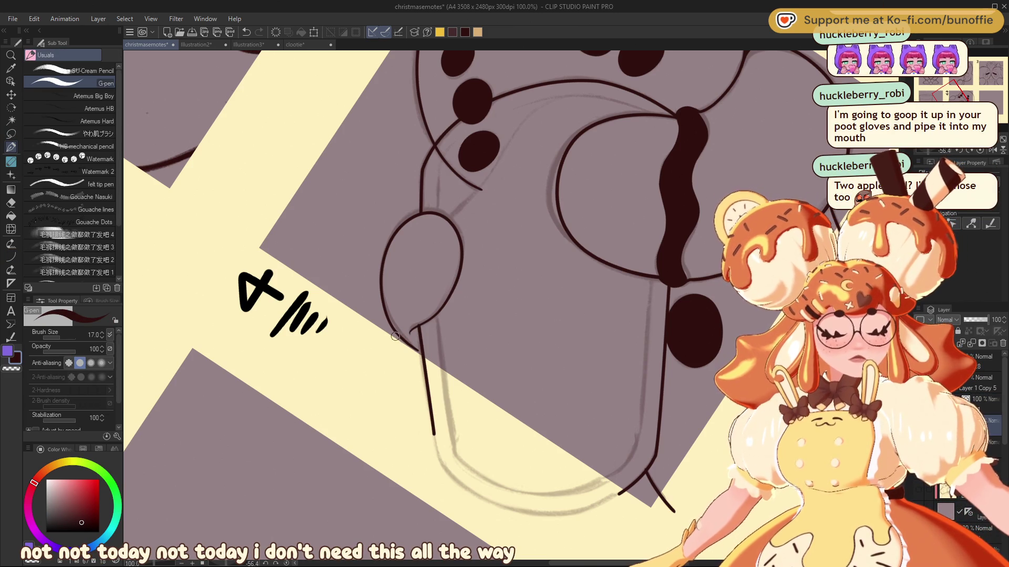
key(bracketleft)
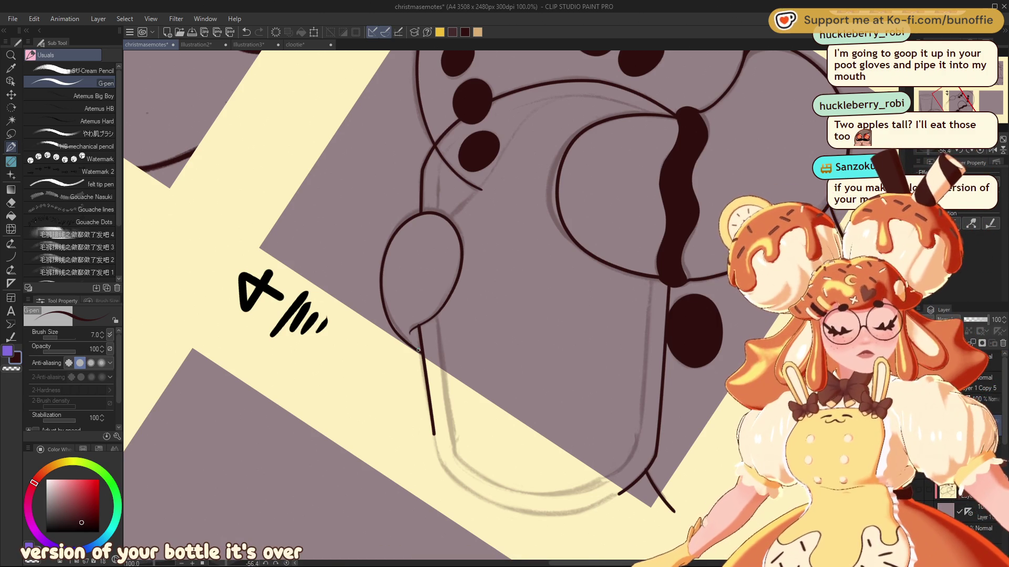
mouse_move(962, 97)
mouse_down()
mouse_move(976, 96)
mouse_move(954, 101)
mouse_up()
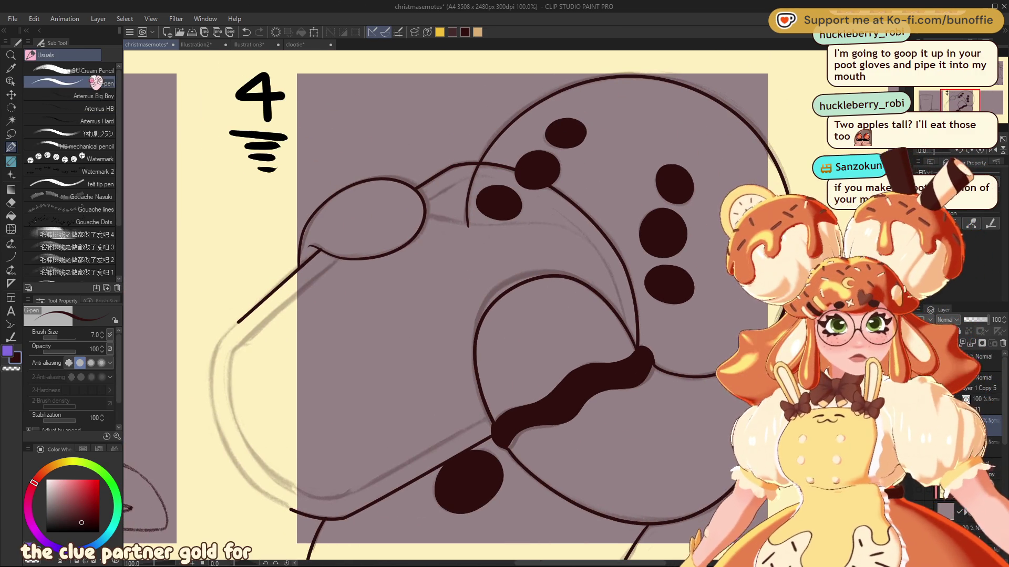
click(12, 255)
Try straight lines at width 6 along the mug's left, bottom and upper edges, undoing them
click(56, 72)
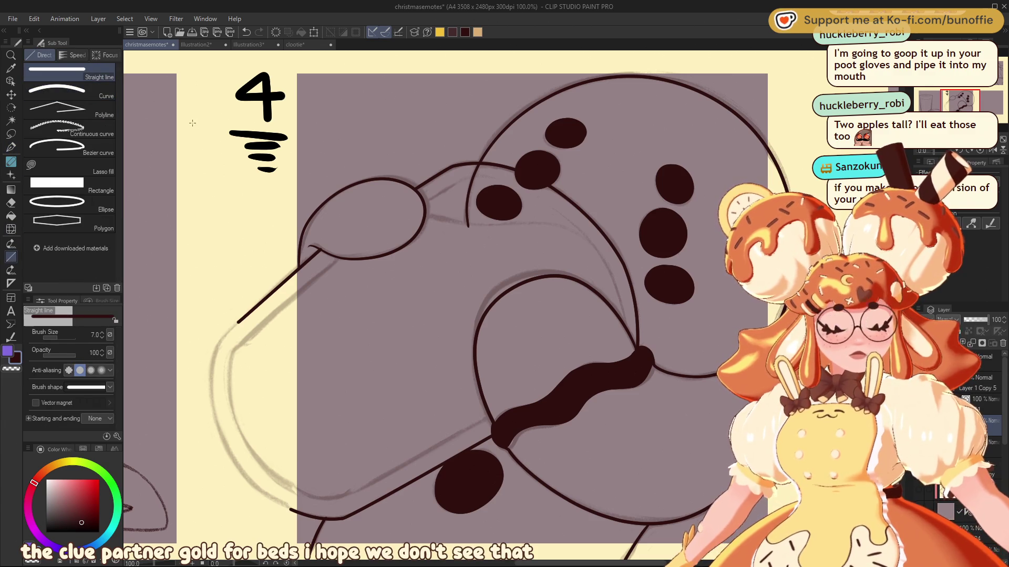
key(bracketleft)
drag(338, 258, 250, 333)
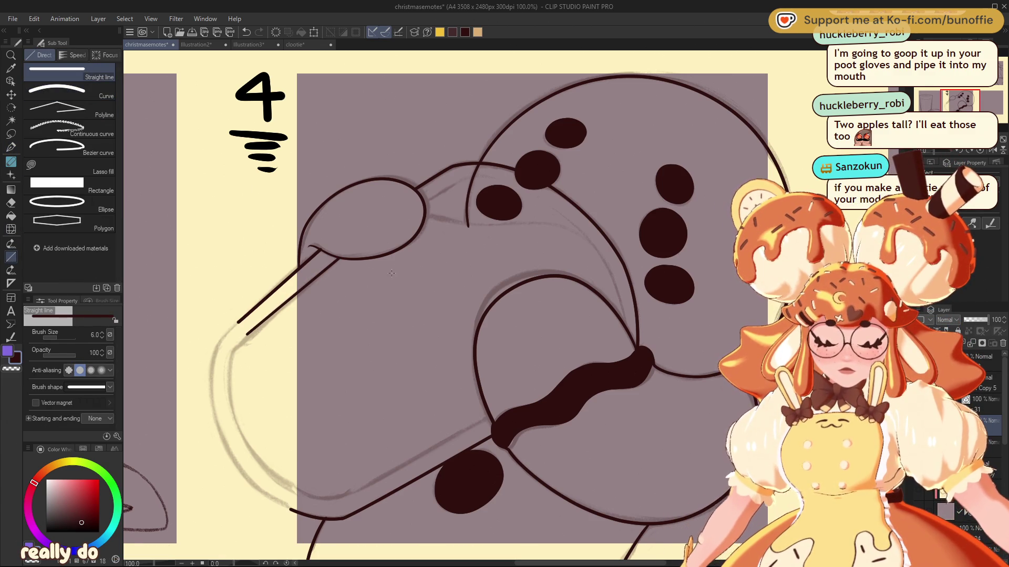
drag(340, 499, 489, 418)
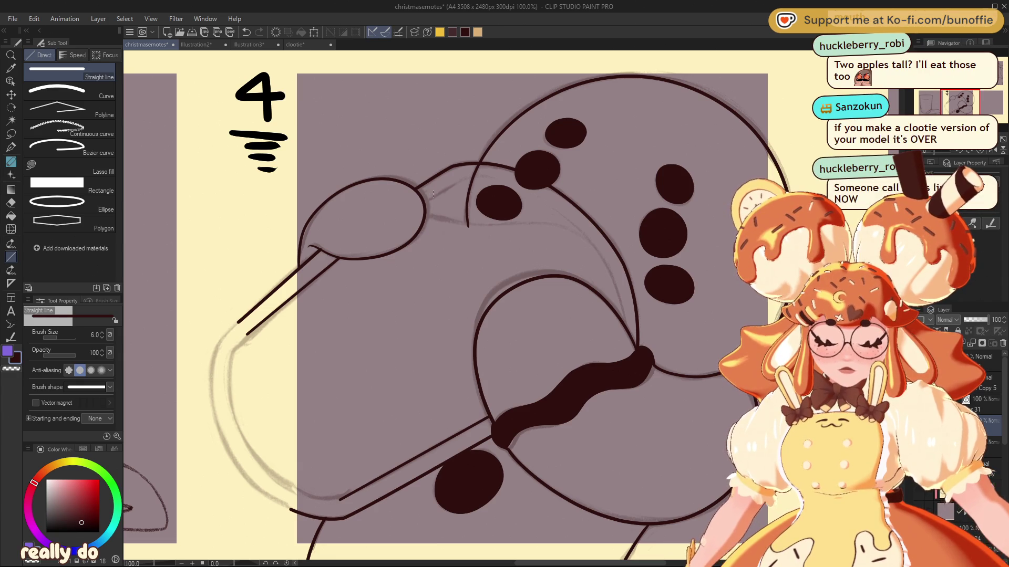
key(ctrl+z)
key(ctrl+z)
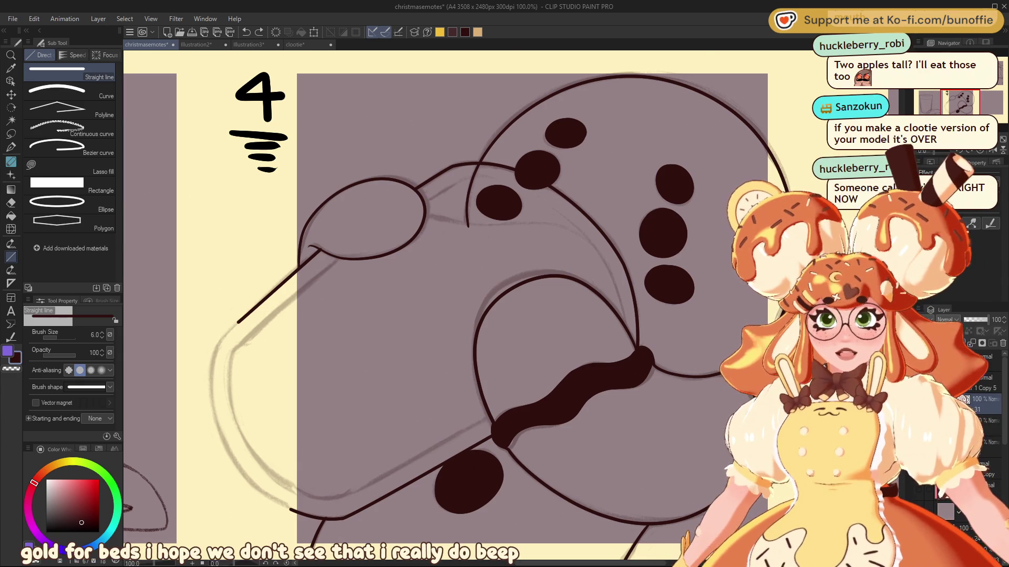
mouse_move(241, 343)
mouse_down()
mouse_move(464, 179)
mouse_move(243, 343)
mouse_up()
key(ctrl+z)
key(ctrl+z)
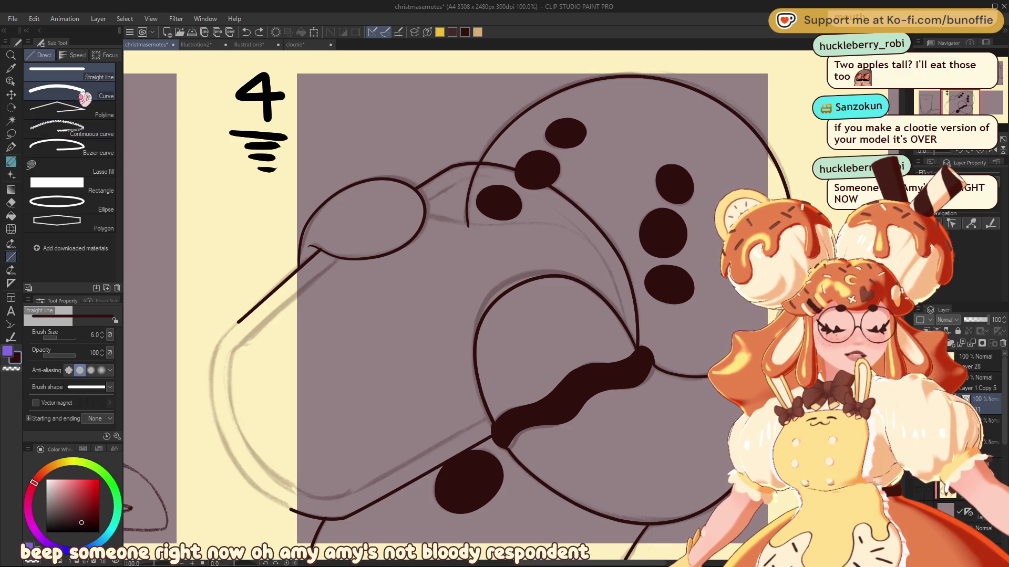
Ink curves at width 5 along the mug's upper edge and down its rim
click(96, 87)
key(bracketleft)
key(bracketleft)
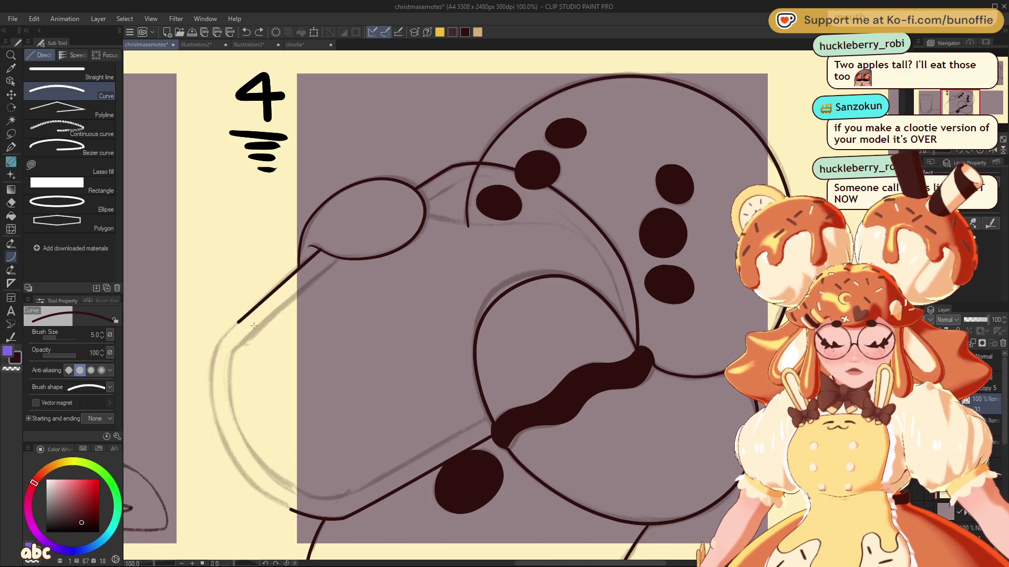
drag(247, 338, 471, 179)
click(380, 216)
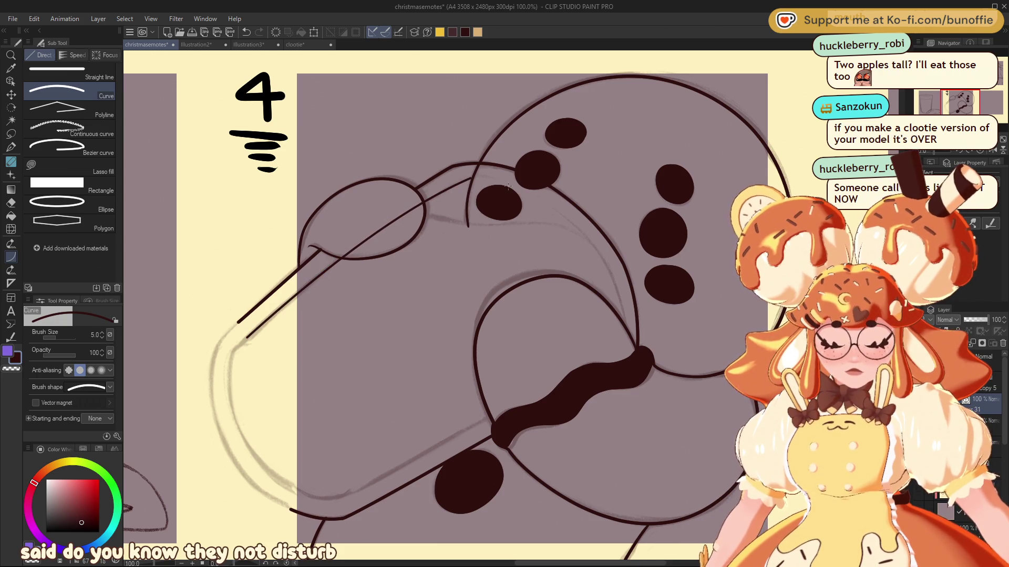
drag(481, 176, 625, 326)
click(610, 221)
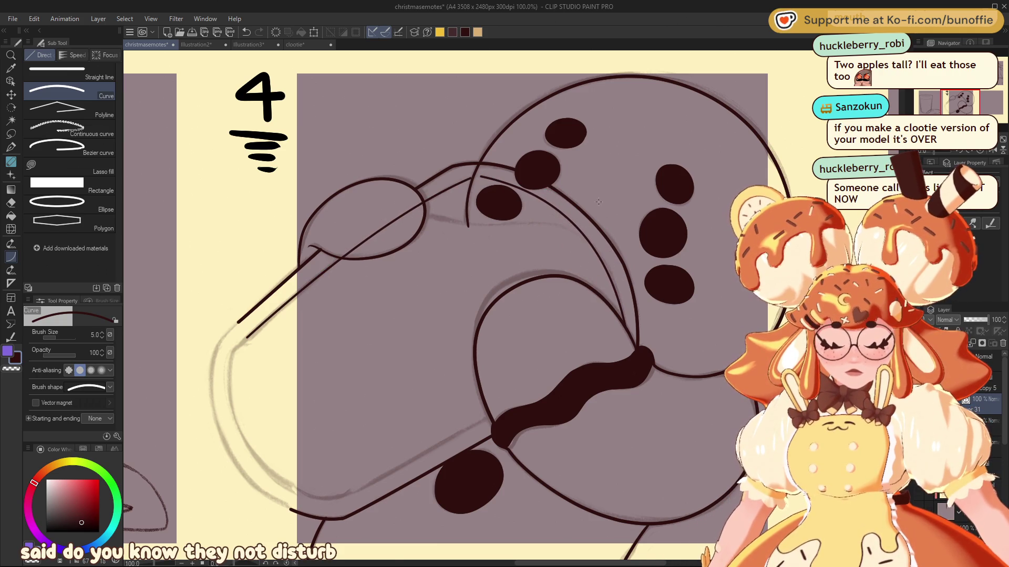
Replace a misplaced base curve with a new curve at the mug's bottom corner
drag(962, 99, 953, 108)
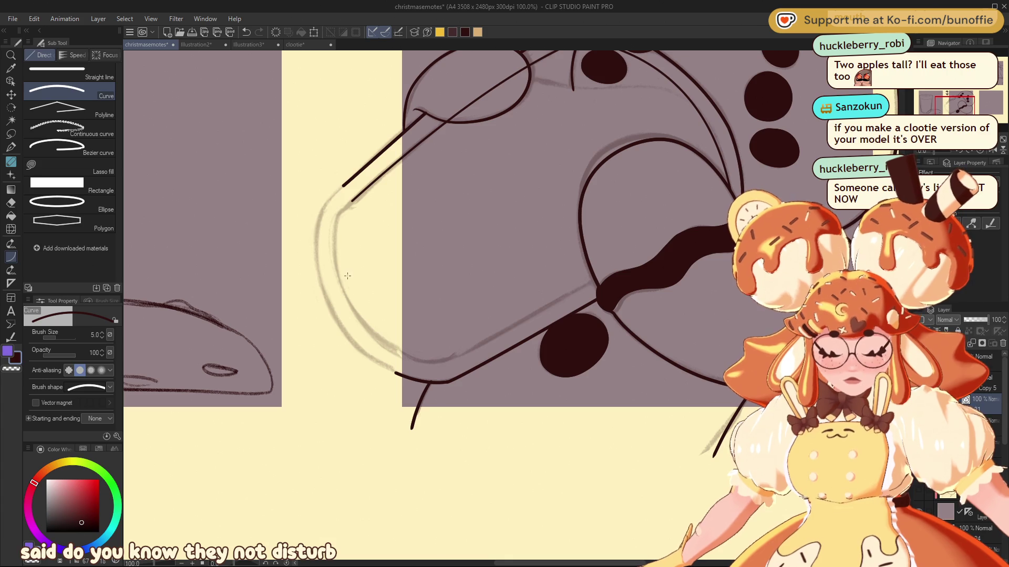
click(336, 202)
key(ctrl+z)
drag(401, 352, 455, 355)
click(466, 356)
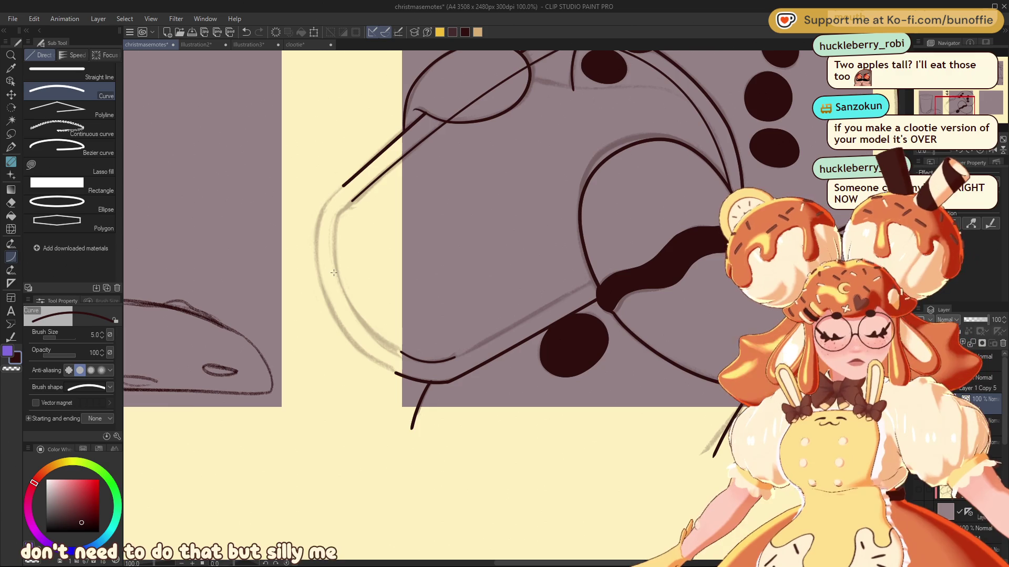
Ink the mug's straight bottom edge at width 5 with the Straight line tool
click(79, 72)
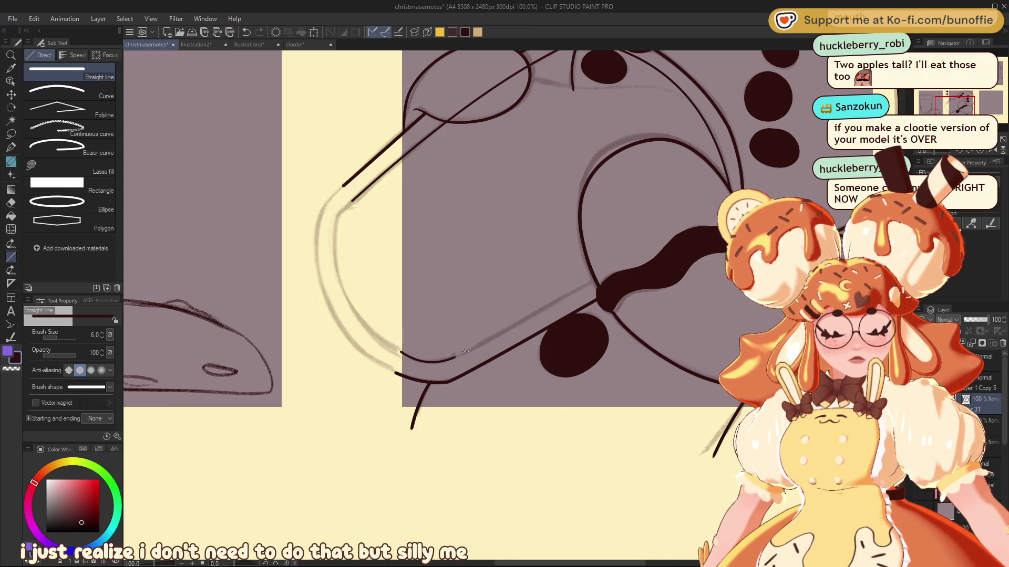
drag(453, 357, 583, 283)
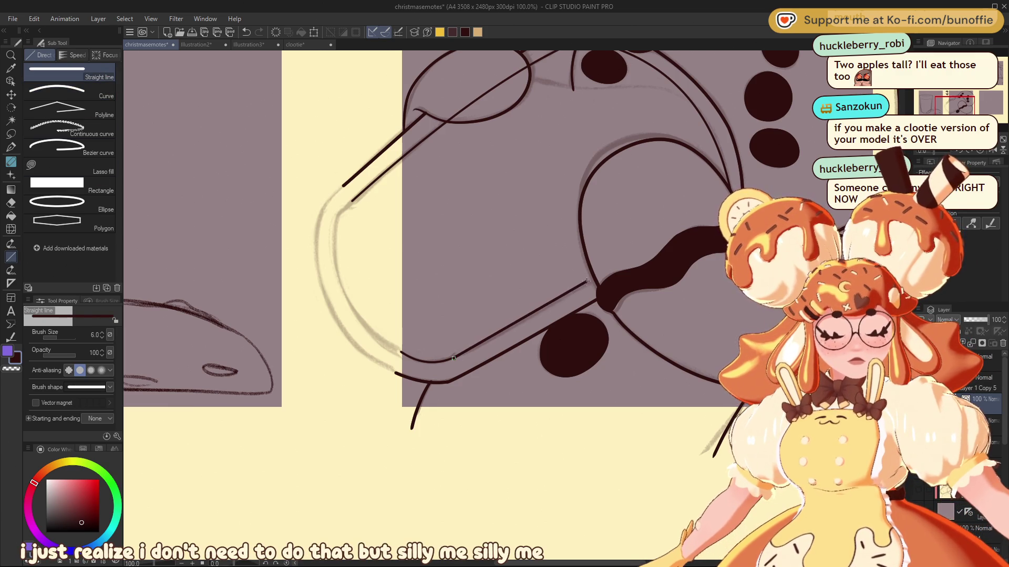
key(ctrl+z)
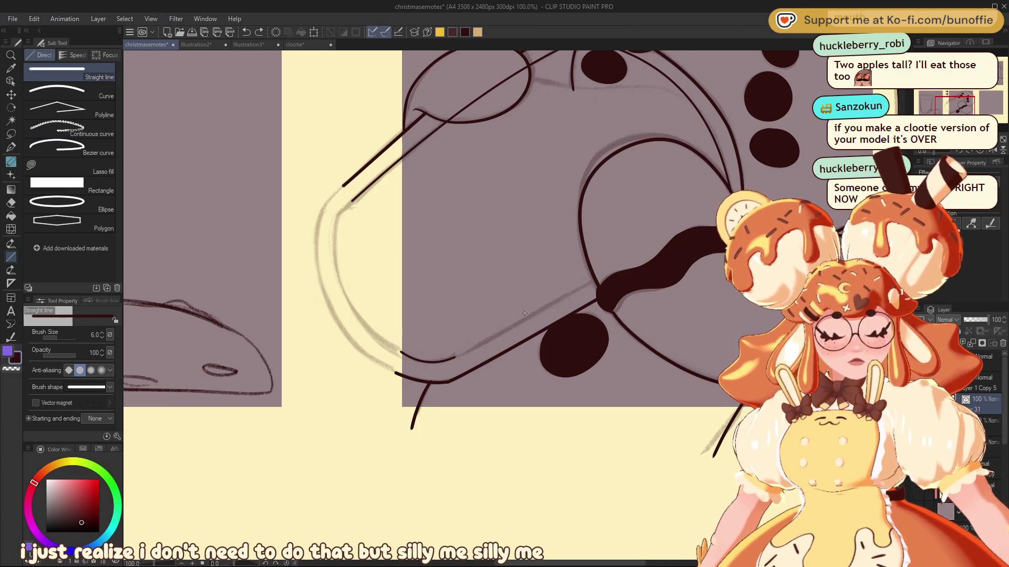
key(bracketleft)
drag(595, 277, 455, 358)
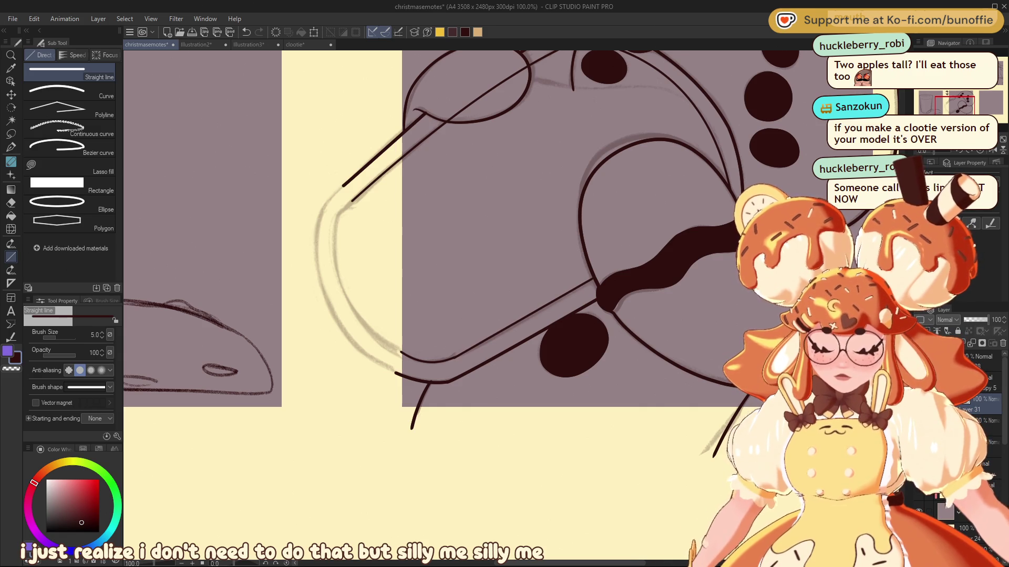
Zoom out and back in to recentre the view on panel 4's mug
key(ctrl+minus)
key(ctrl+minus)
key(ctrl+minus)
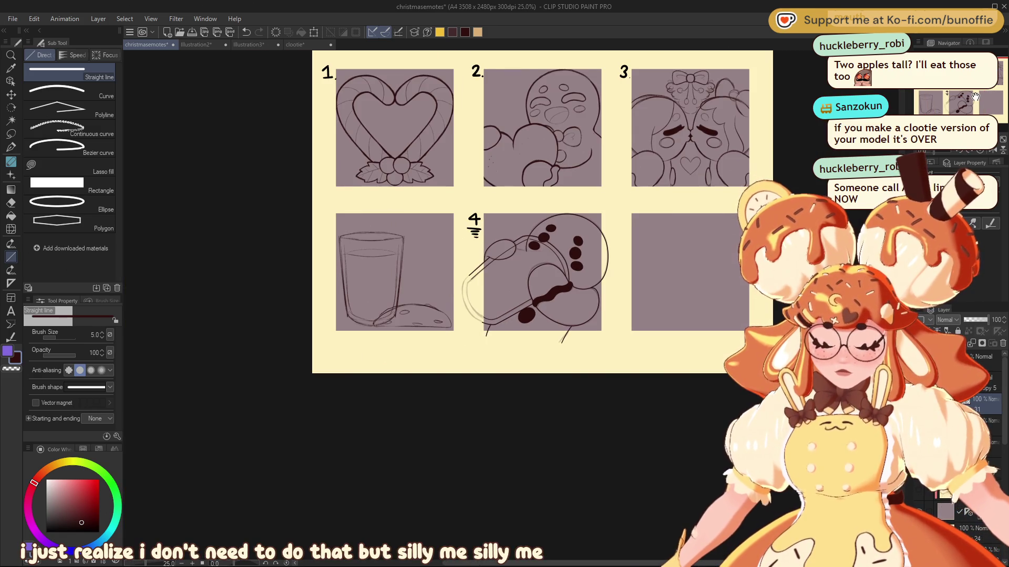
drag(975, 96, 984, 92)
key(ctrl+plus)
key(ctrl+plus)
key(ctrl+plus)
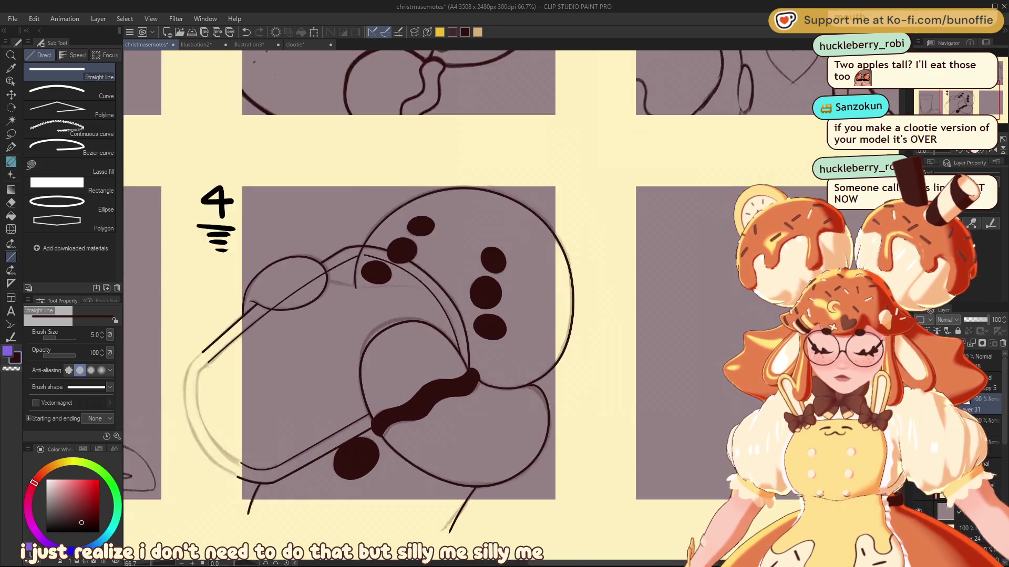
key(p)
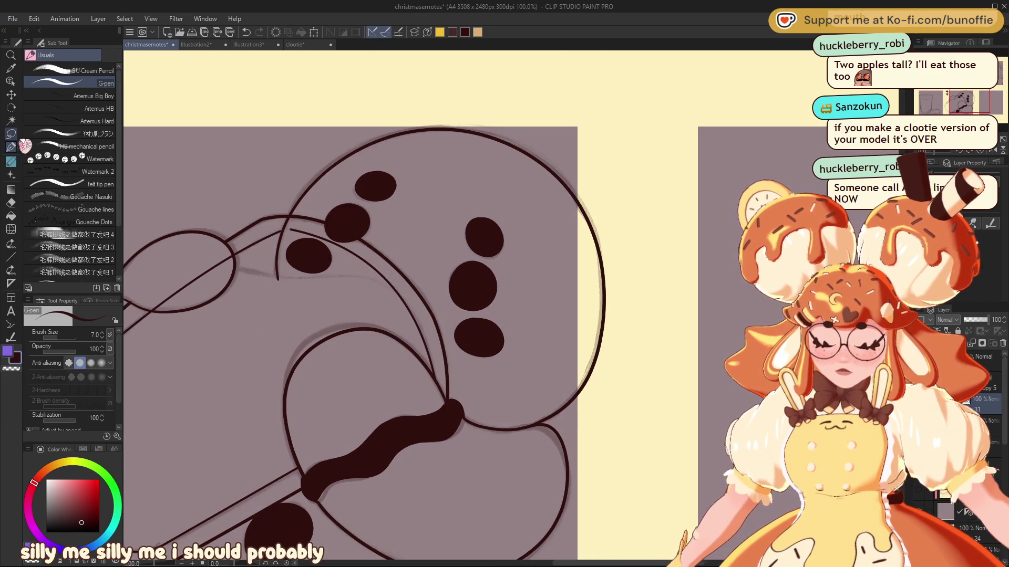
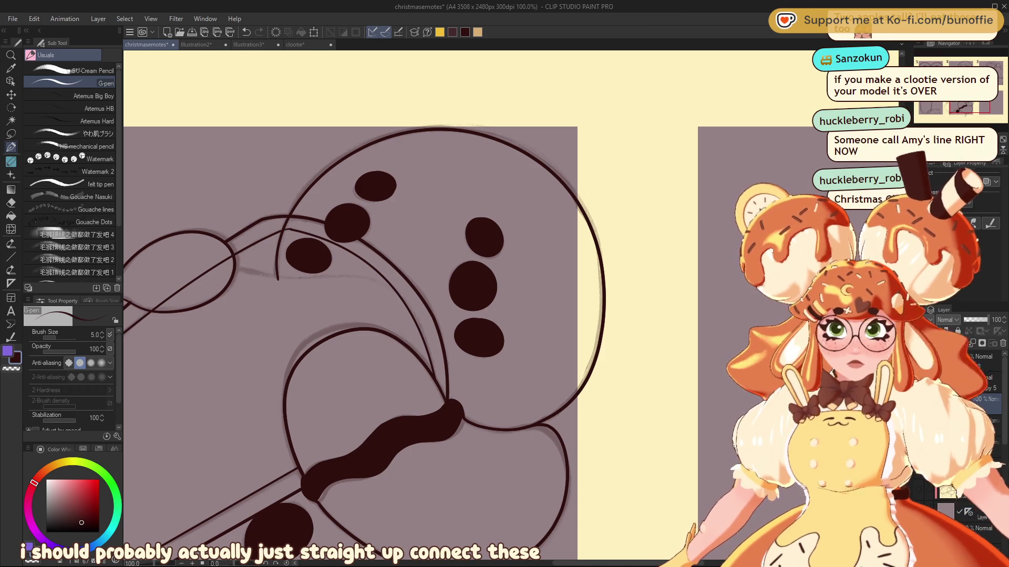
Bring panel 4 into view and make the faint sketch layer active
scroll(367, 315, down, 4)
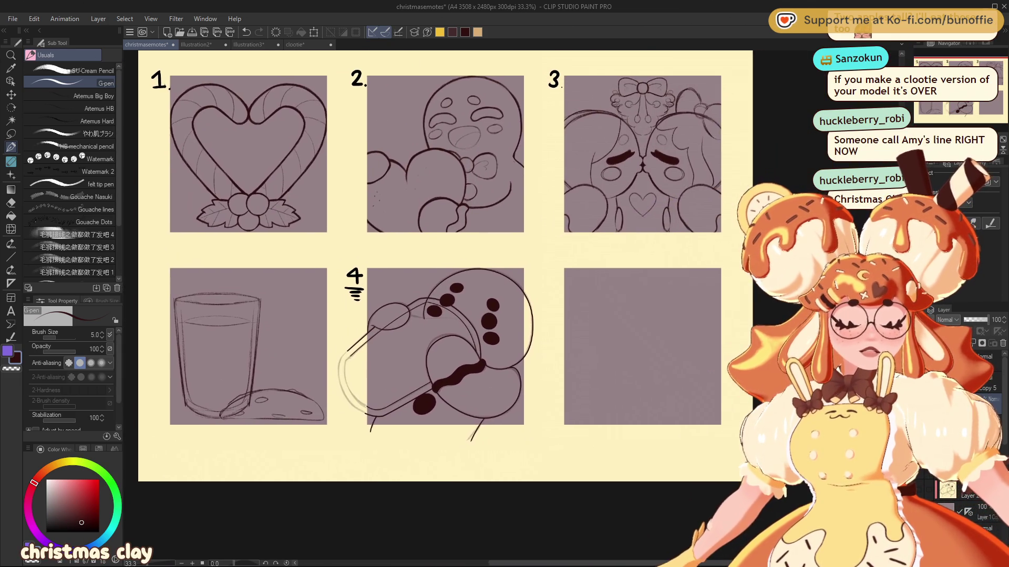
drag(420, 263, 387, 252)
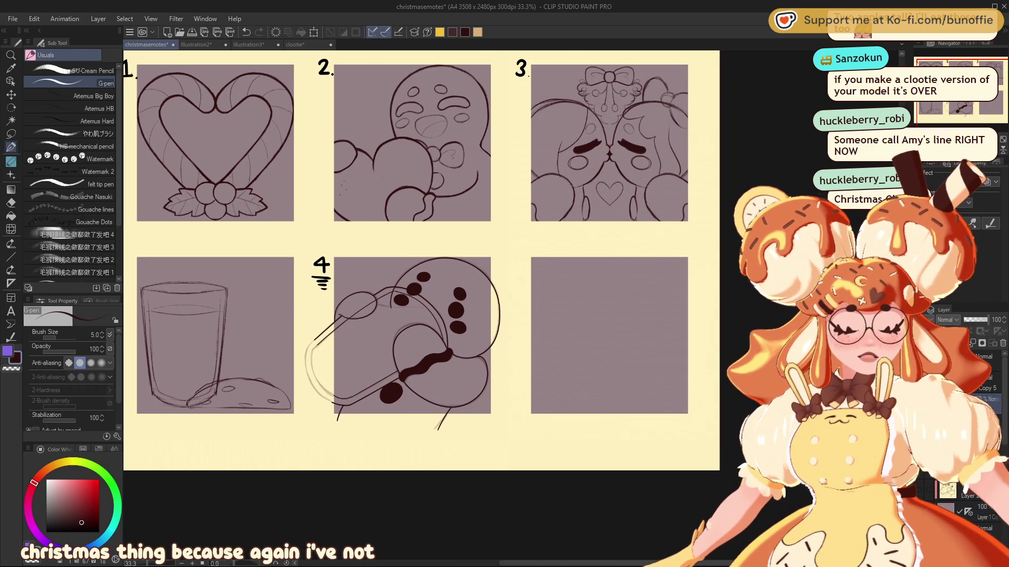
key(e)
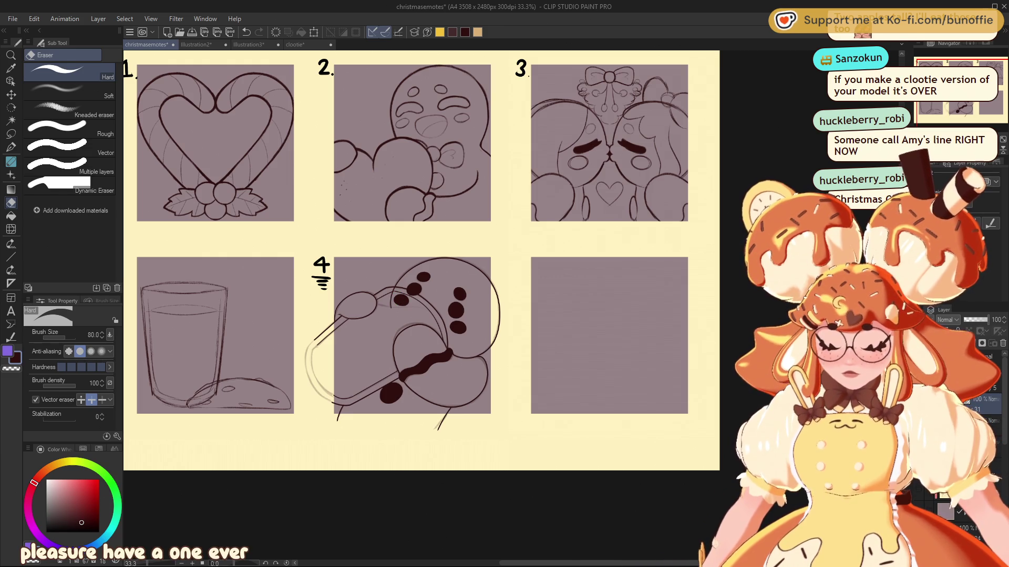
key(alt+bracketleft)
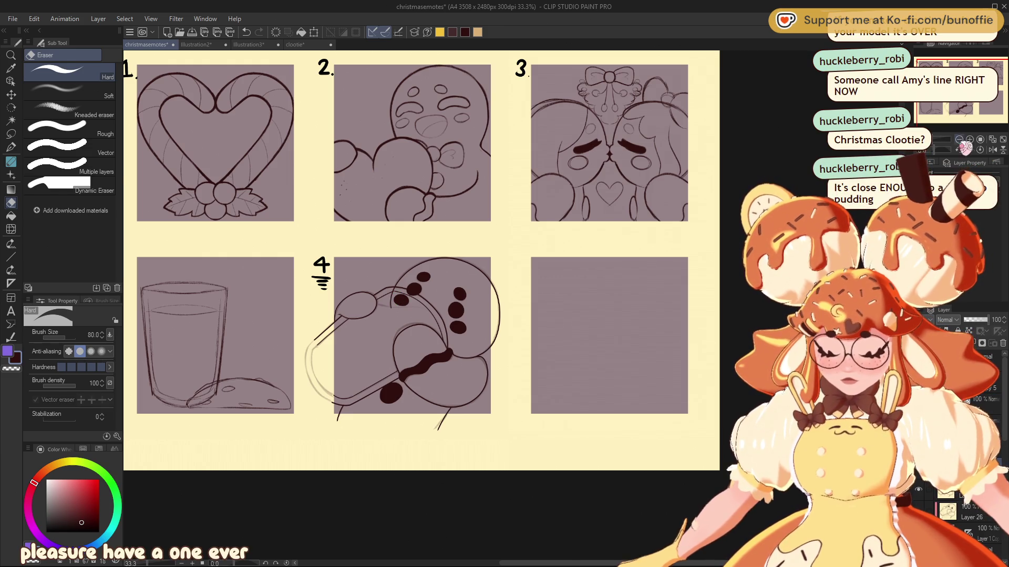
scroll(511, 307, up, 4)
drag(979, 111, 965, 113)
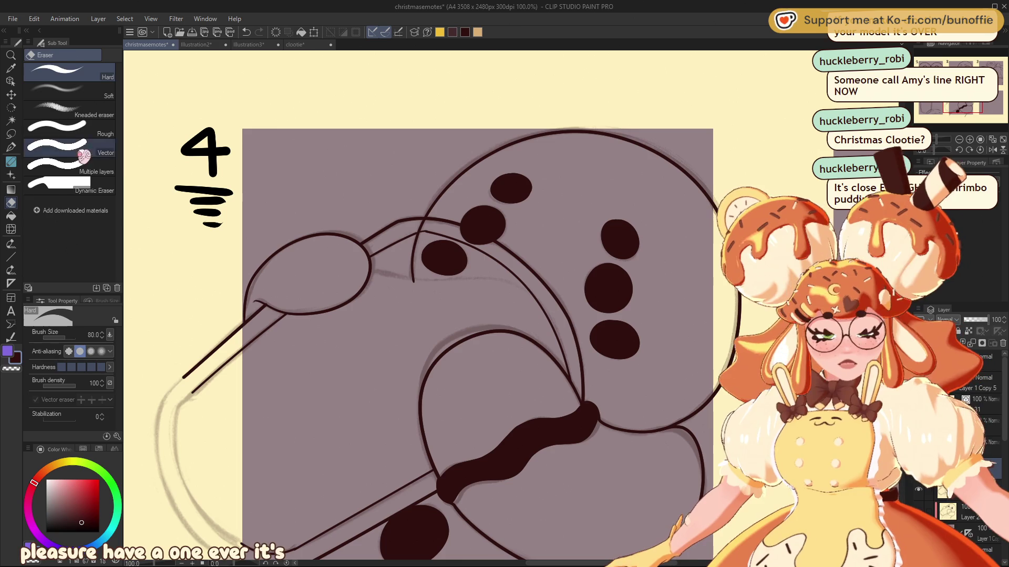
Draw a connecting line under the oval with the G-pen, undoing two attempts, then select the lineart layer
click(11, 147)
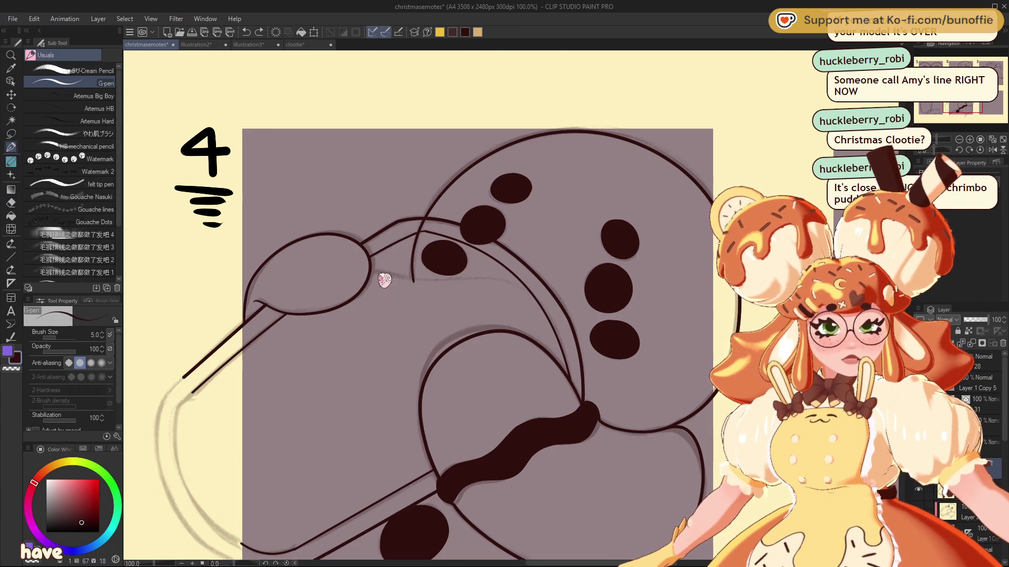
drag(371, 270, 516, 287)
key(ctrl+z)
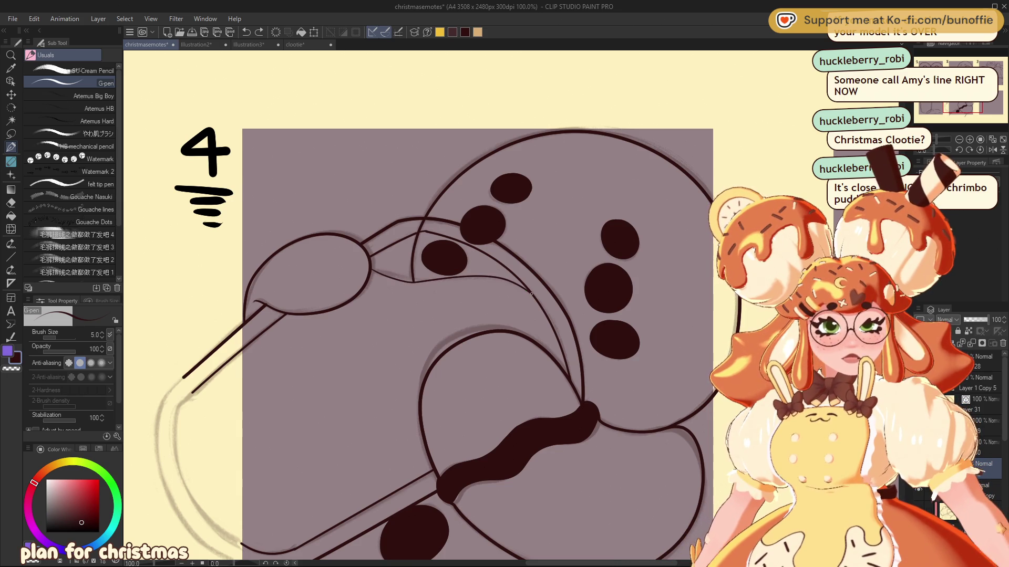
key(ctrl+z)
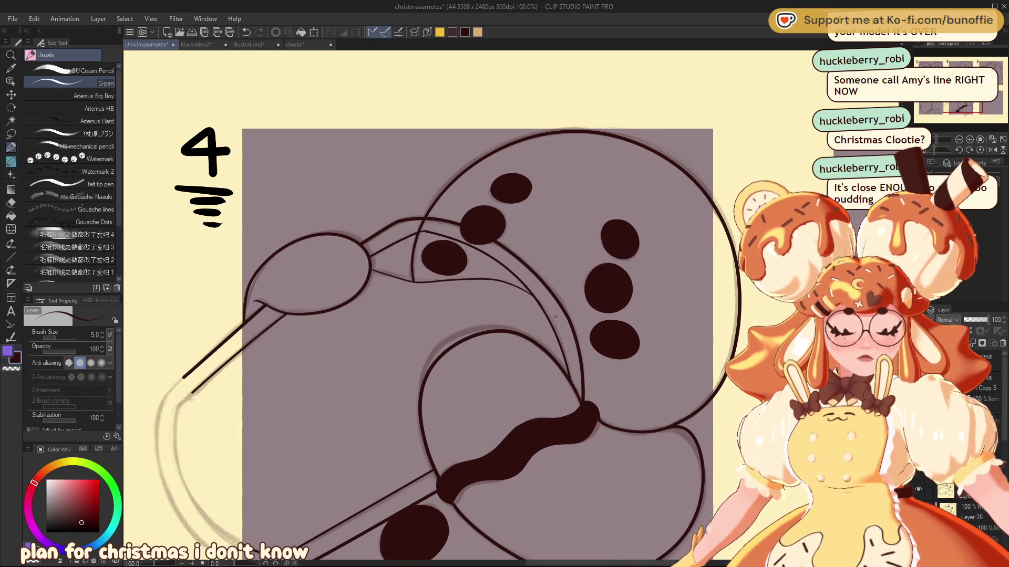
key(e)
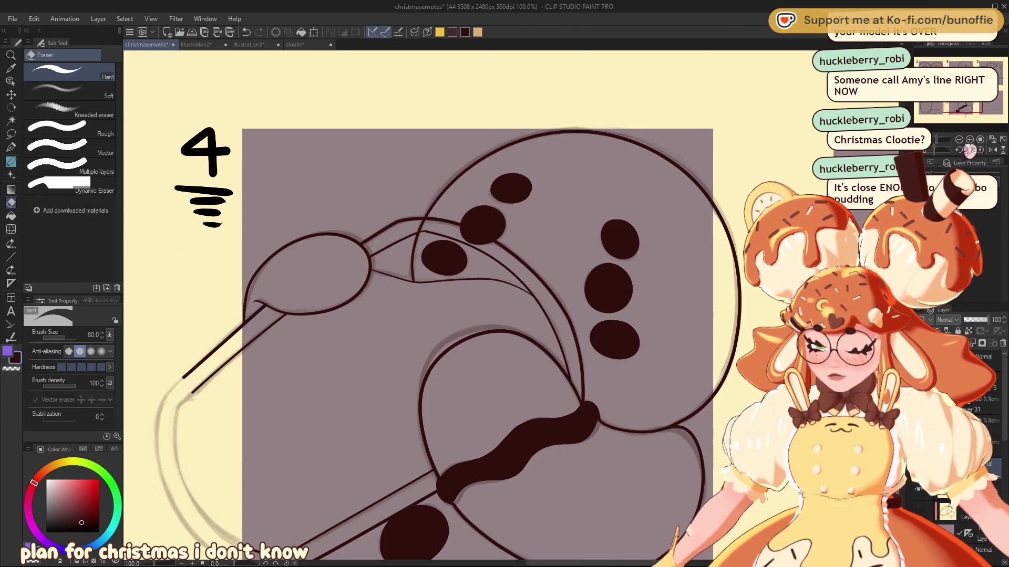
scroll(511, 308, down, 3)
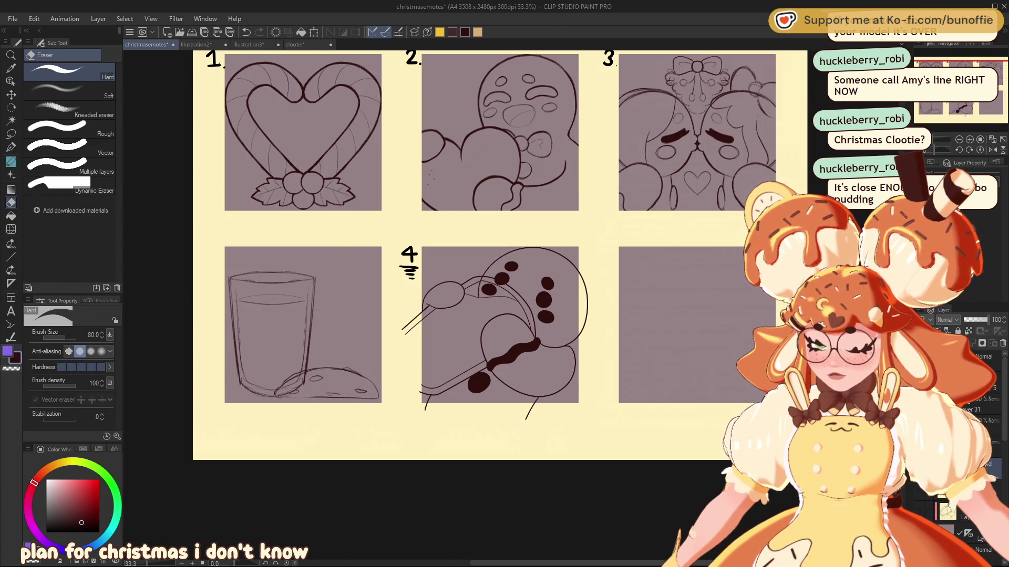
key(alt+bracketleft)
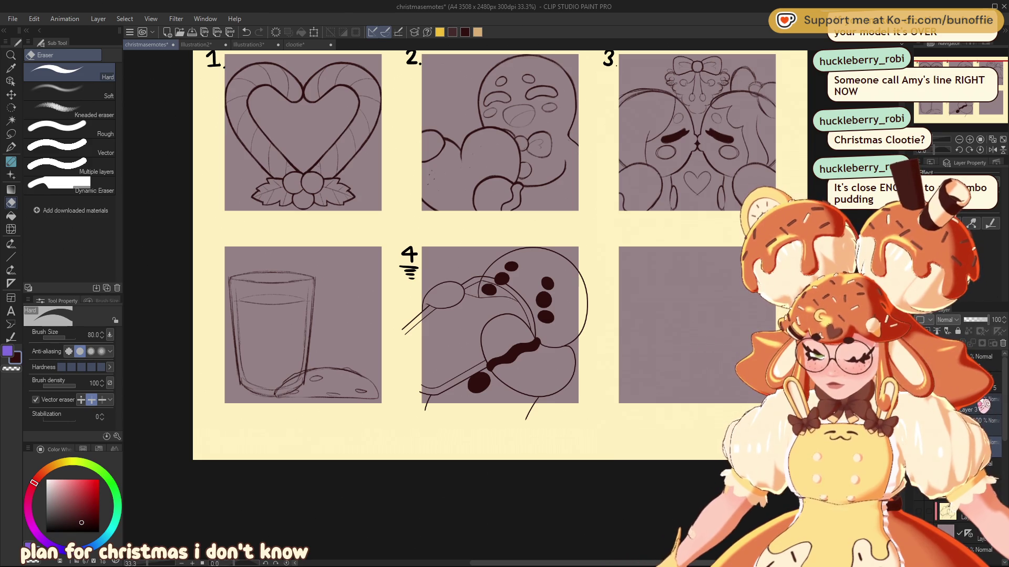
scroll(547, 306, up, 3)
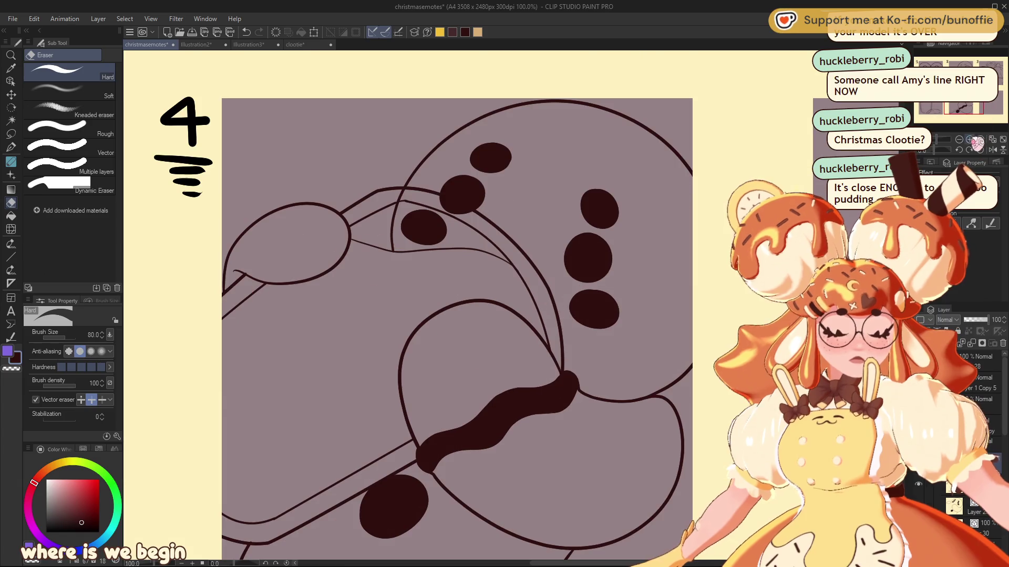
Retrace the cookie's head arc and right edge in bold dark ink with the size-12 G-pen
key(p)
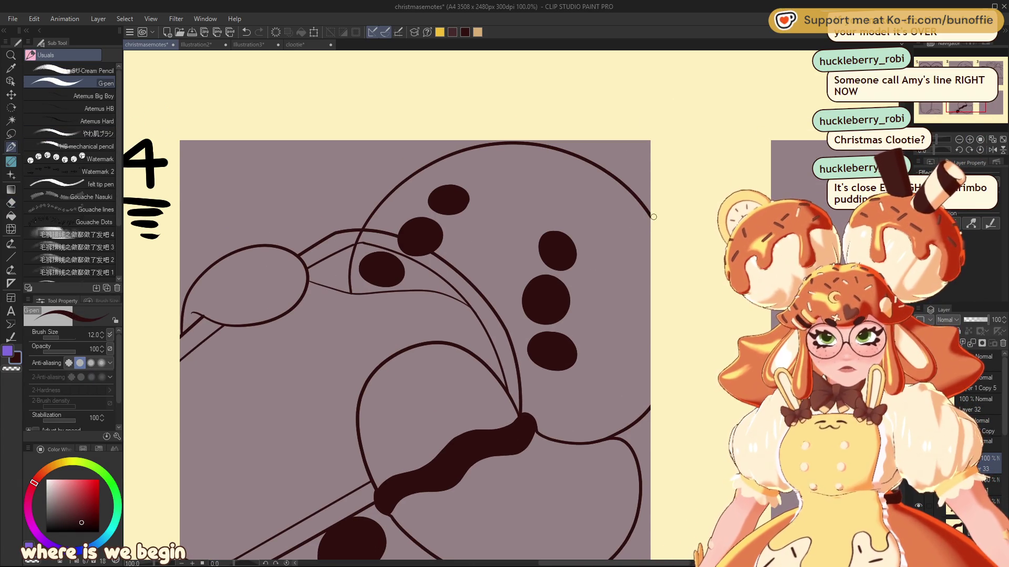
mouse_move(506, 143)
mouse_down()
mouse_move(404, 175)
mouse_move(353, 253)
mouse_up()
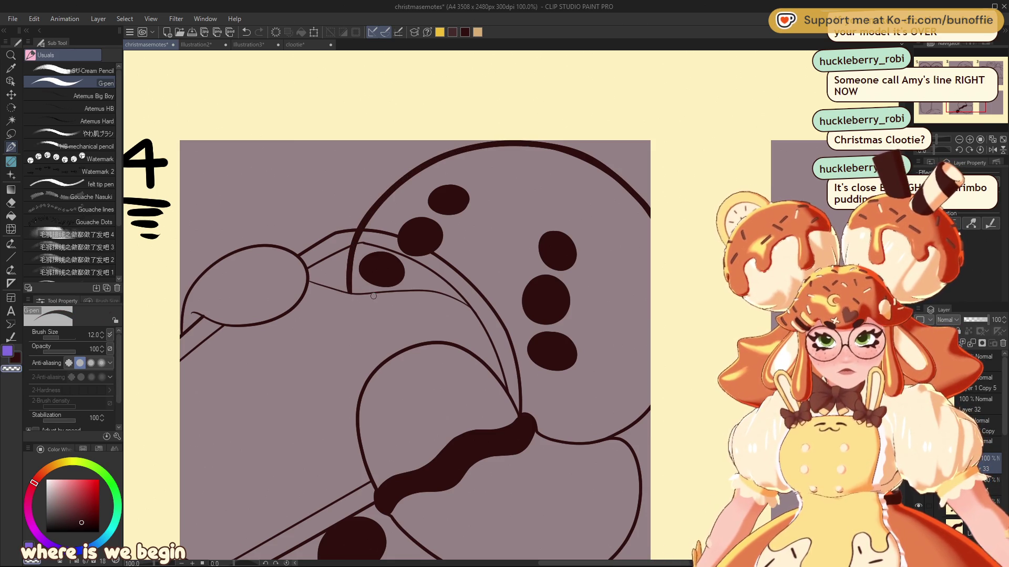
key(x)
mouse_move(351, 230)
mouse_down()
mouse_move(331, 231)
mouse_move(297, 255)
mouse_move(356, 229)
mouse_move(345, 199)
mouse_move(114, 144)
mouse_up()
key(ctrl+z)
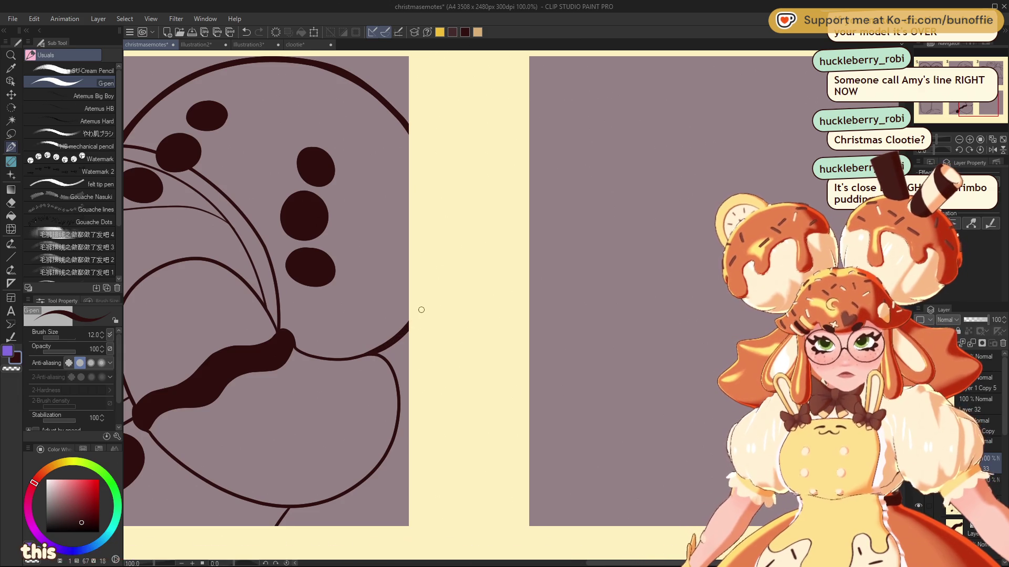
mouse_move(378, 355)
mouse_down()
mouse_move(395, 374)
mouse_move(401, 410)
mouse_move(390, 453)
mouse_move(473, 367)
mouse_move(526, 263)
mouse_up()
Trace the oval's bottom, add a short joining stroke, then straighten the canvas and zoom out
drag(952, 103, 961, 105)
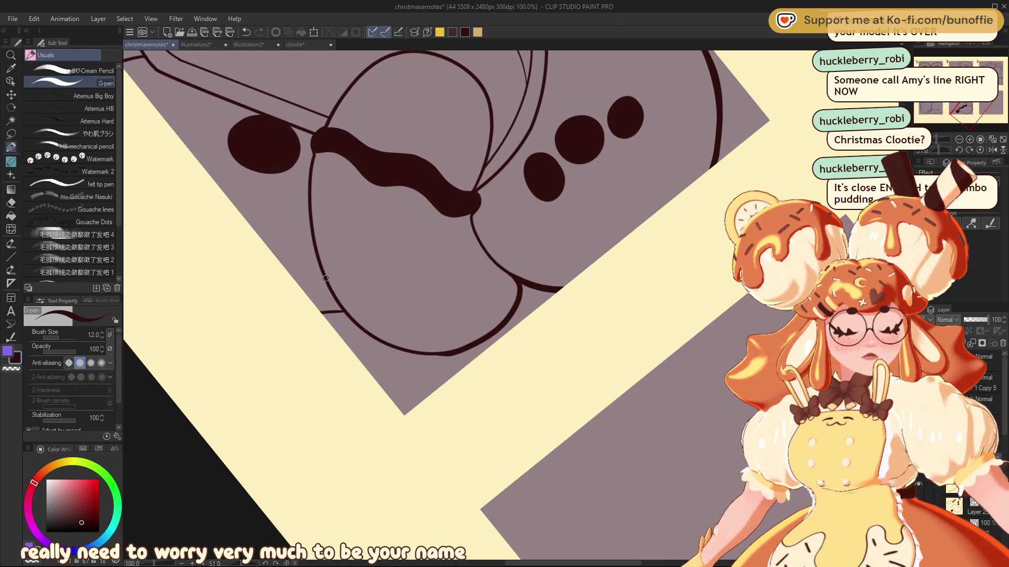
mouse_move(389, 347)
mouse_down()
mouse_move(441, 358)
mouse_move(507, 330)
mouse_up()
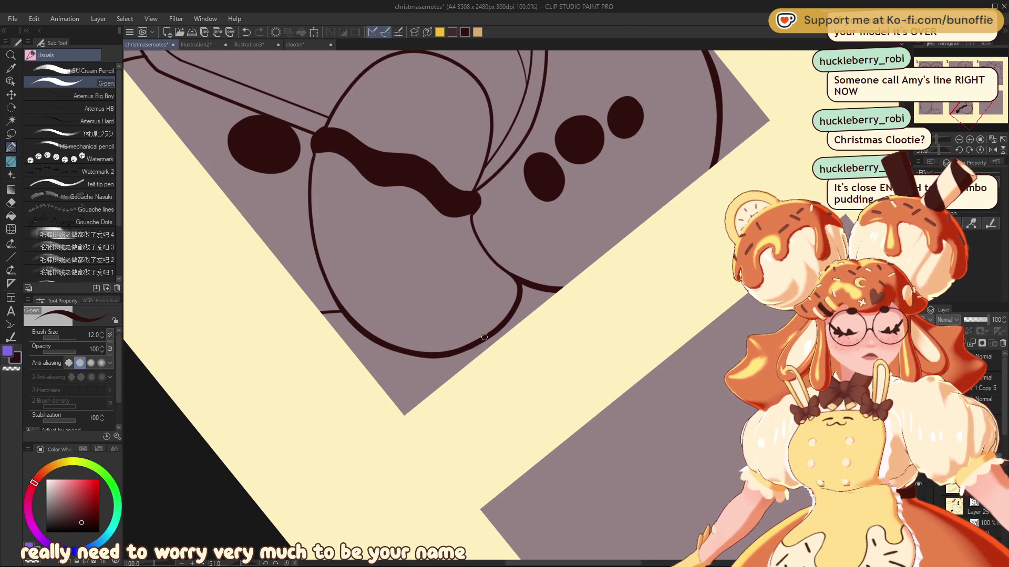
key(c)
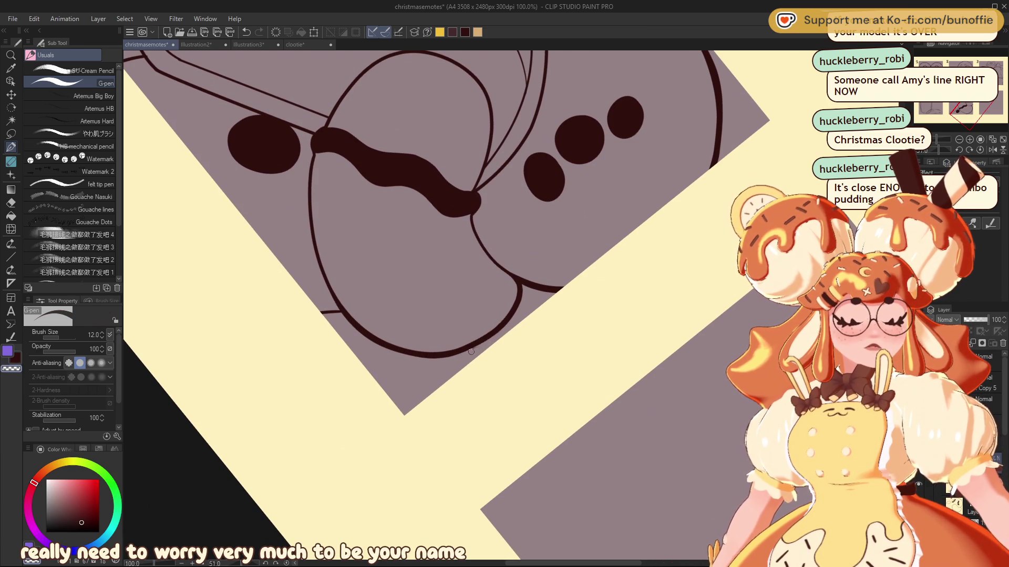
key(c)
drag(318, 313, 339, 315)
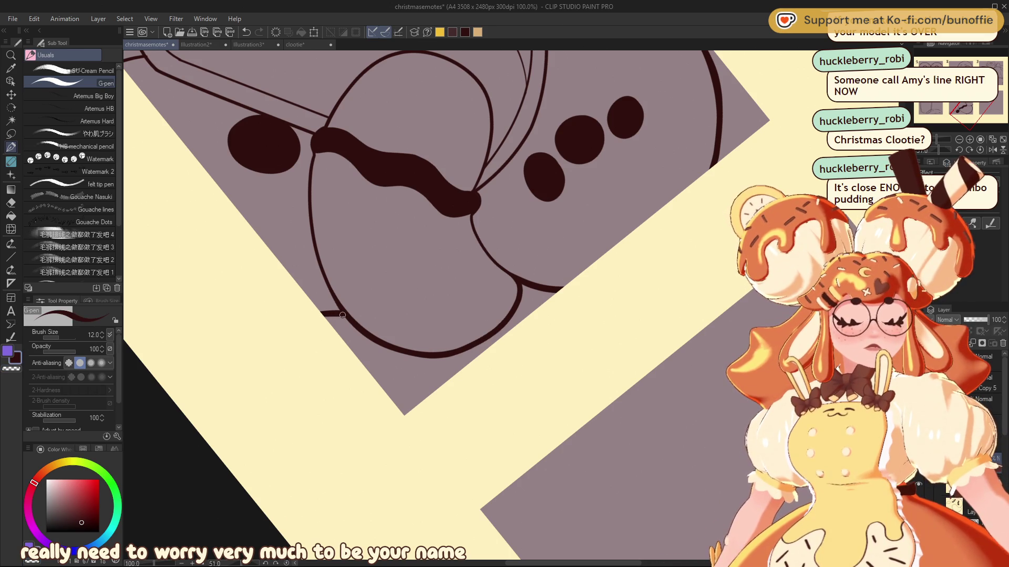
click(980, 149)
drag(962, 107, 971, 105)
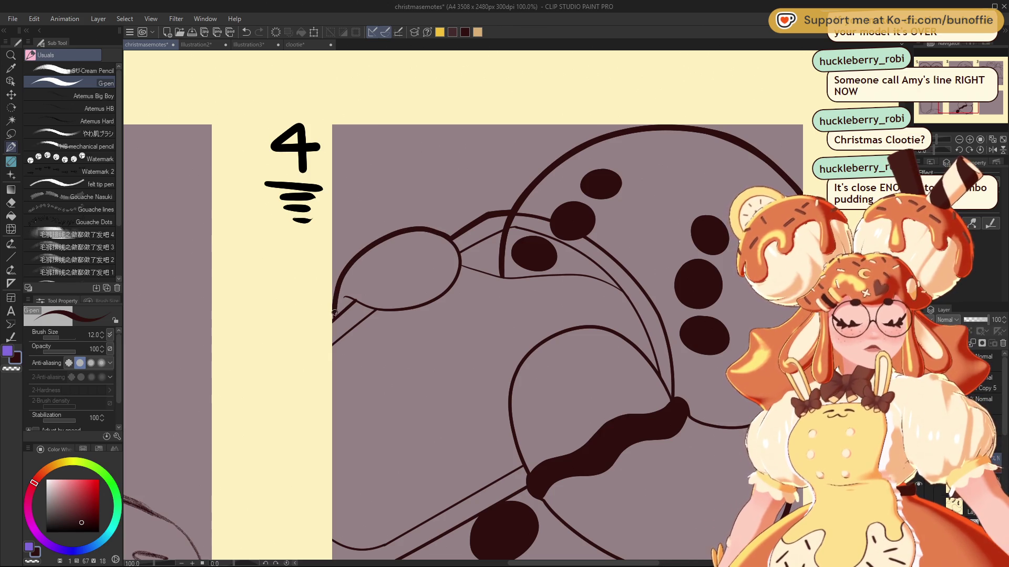
mouse_move(526, 315)
mouse_down()
mouse_move(399, 297)
mouse_move(420, 326)
mouse_up()
scroll(504, 305, down, 5)
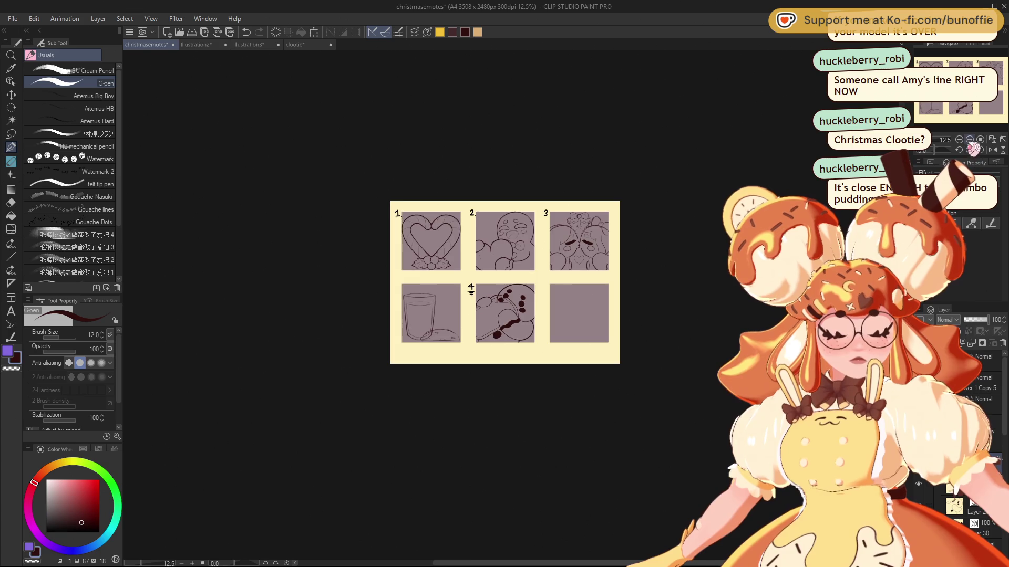
Zoom panel 4 to 66.7% and pick an orange-brown shade from the colour wheel
scroll(511, 306, up, 5)
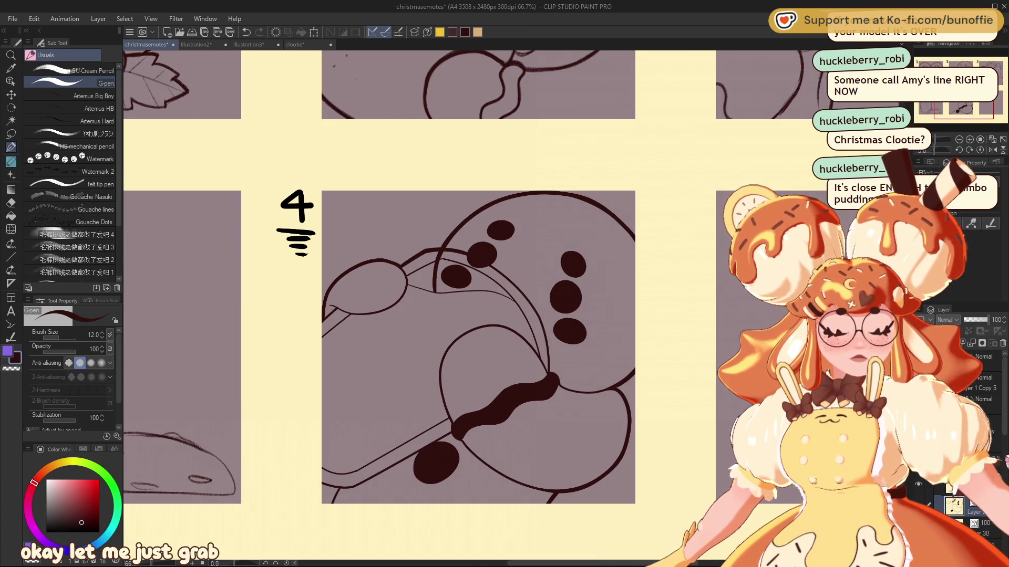
scroll(977, 400, down, 1)
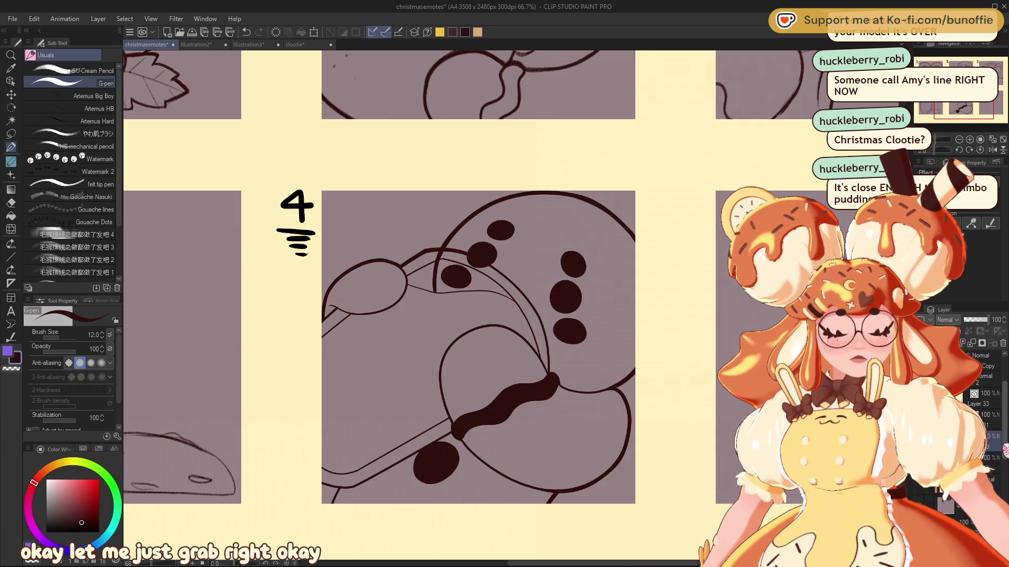
scroll(977, 400, down, 1)
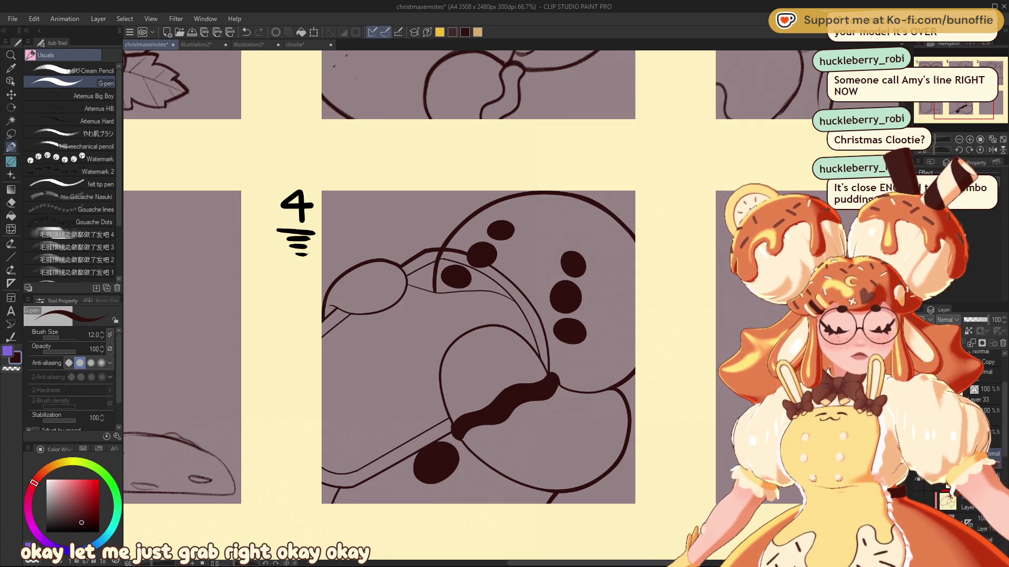
click(55, 469)
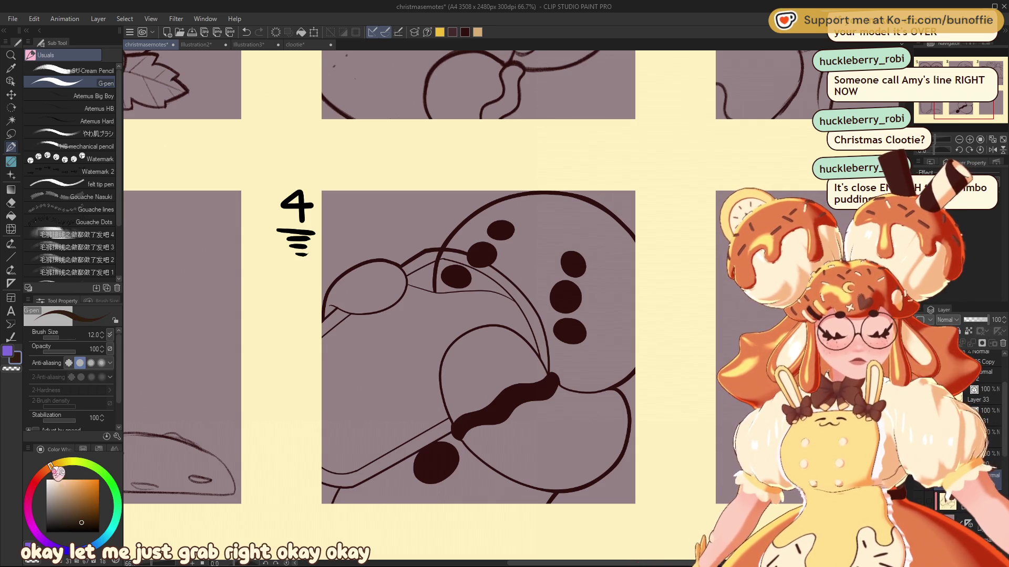
click(83, 499)
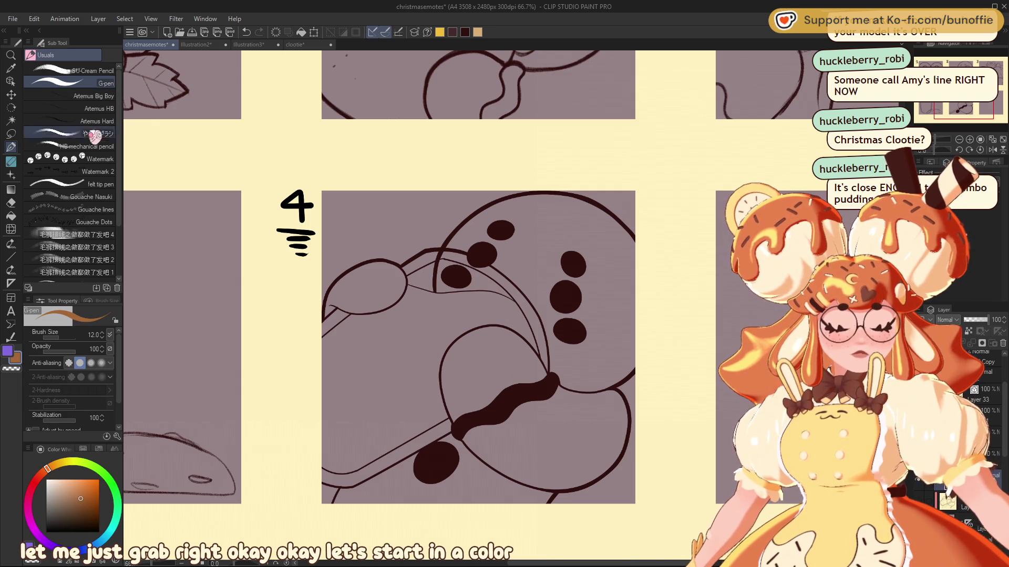
click(12, 204)
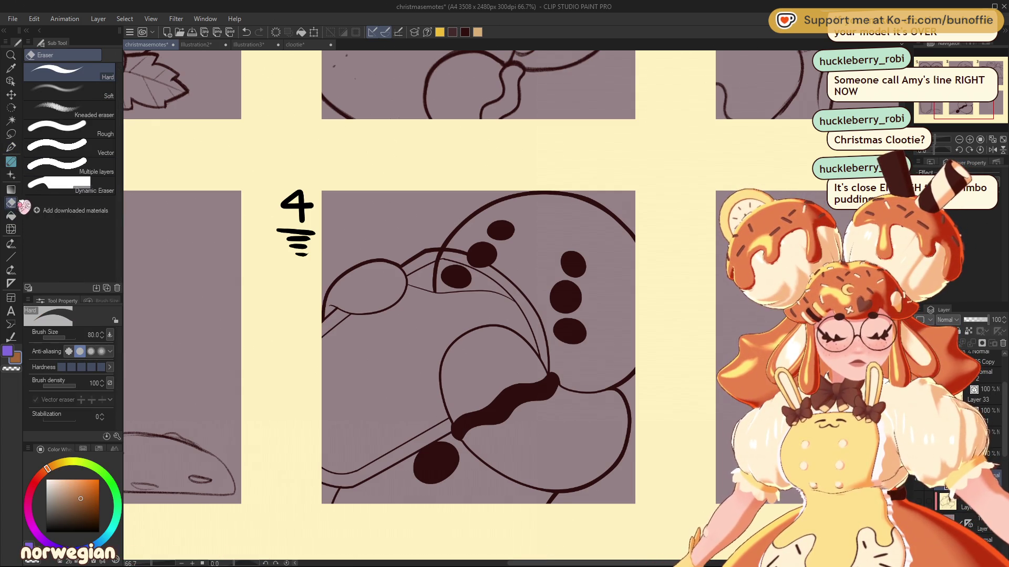
Flat-fill the cookie's head, top-left wedge, lower shapes, bottom strip and spoon area orange-brown
click(10, 215)
click(69, 91)
click(572, 229)
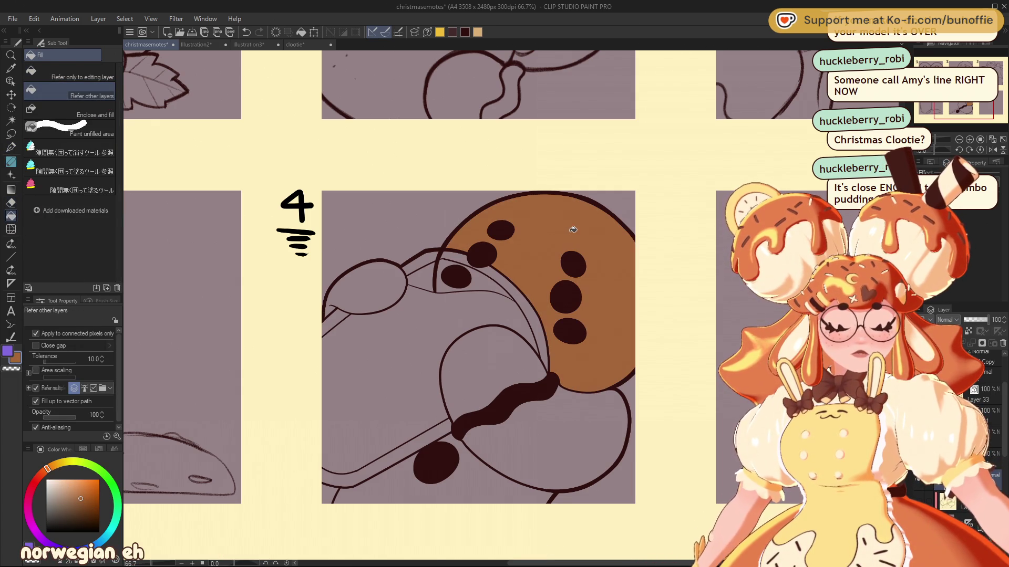
click(468, 275)
click(573, 438)
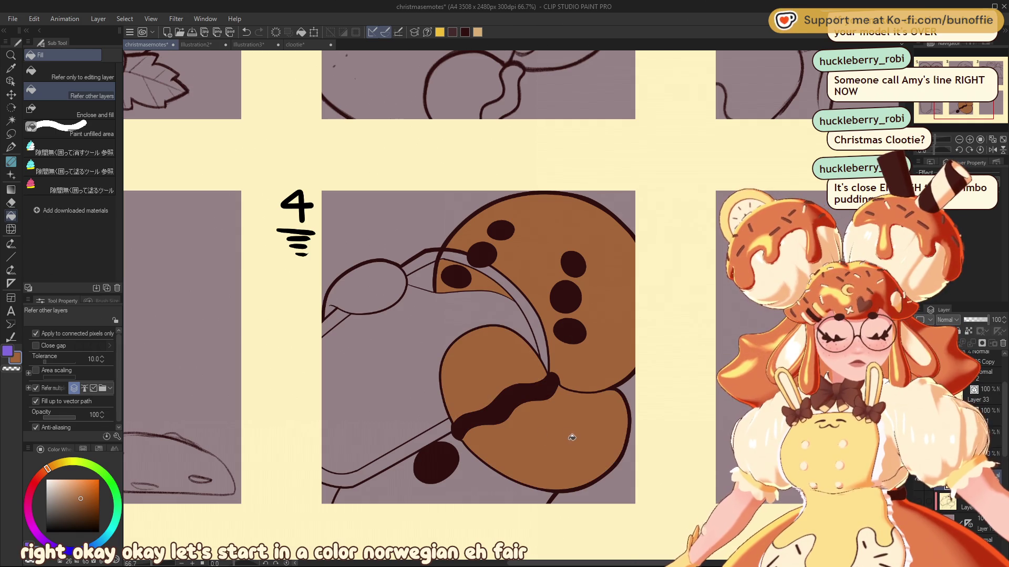
click(462, 481)
click(363, 287)
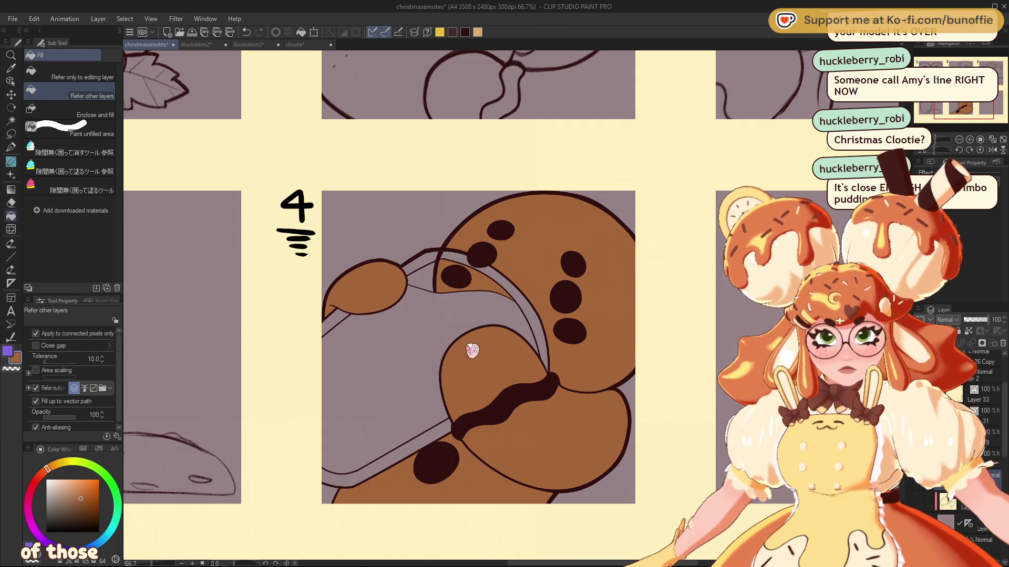
Pick blue (hue 205) as the colour for the candy buttons
key(alt+Tab)
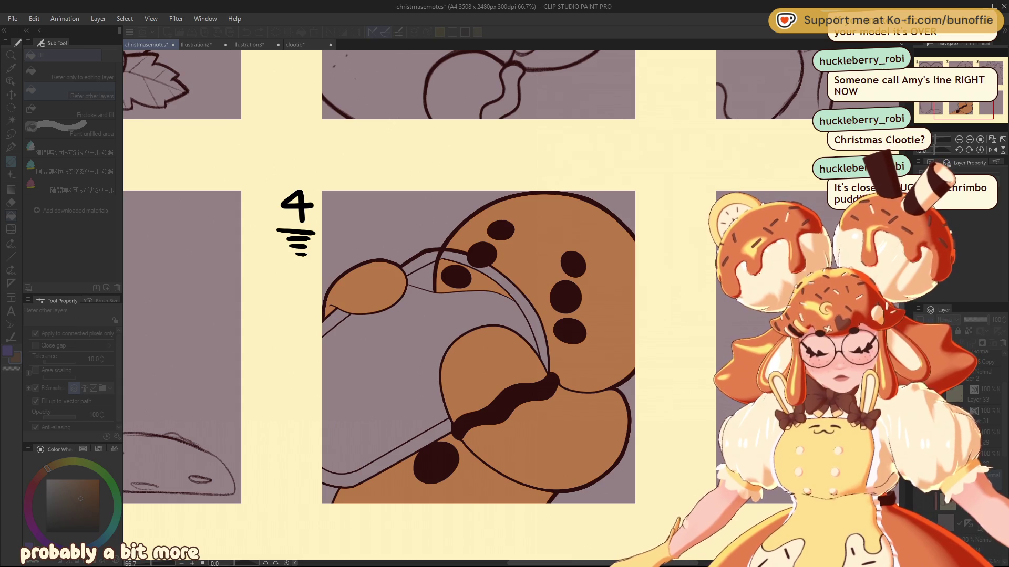
key(alt+Tab)
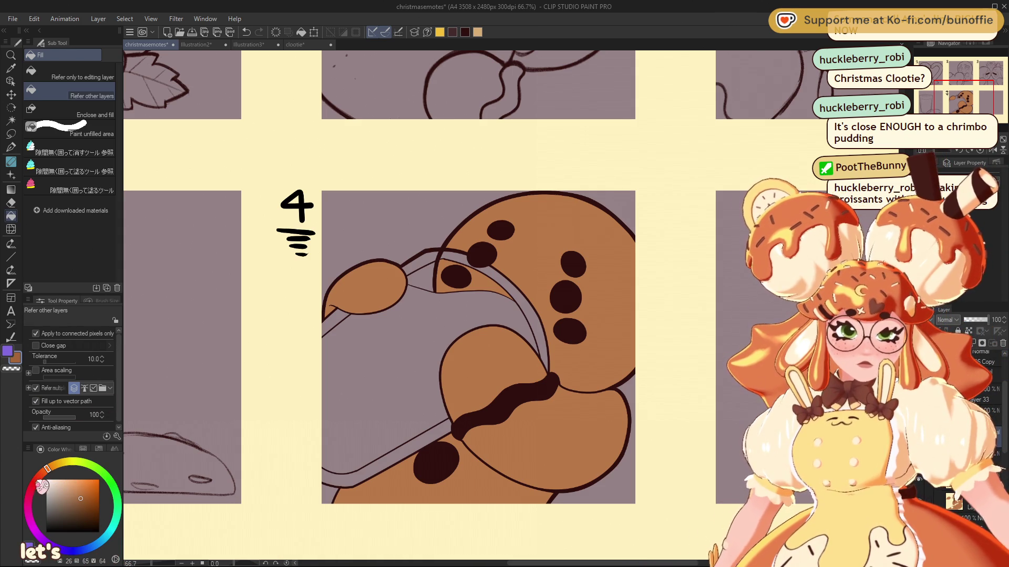
click(98, 542)
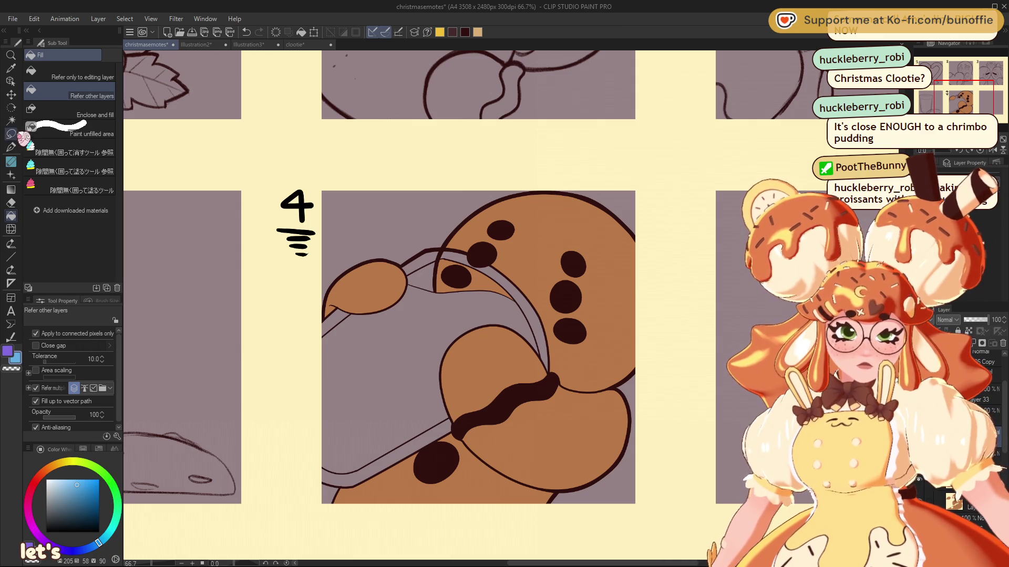
With the G-pen at size 50, paint the lowest button blue and the upper and middle buttons green
click(11, 147)
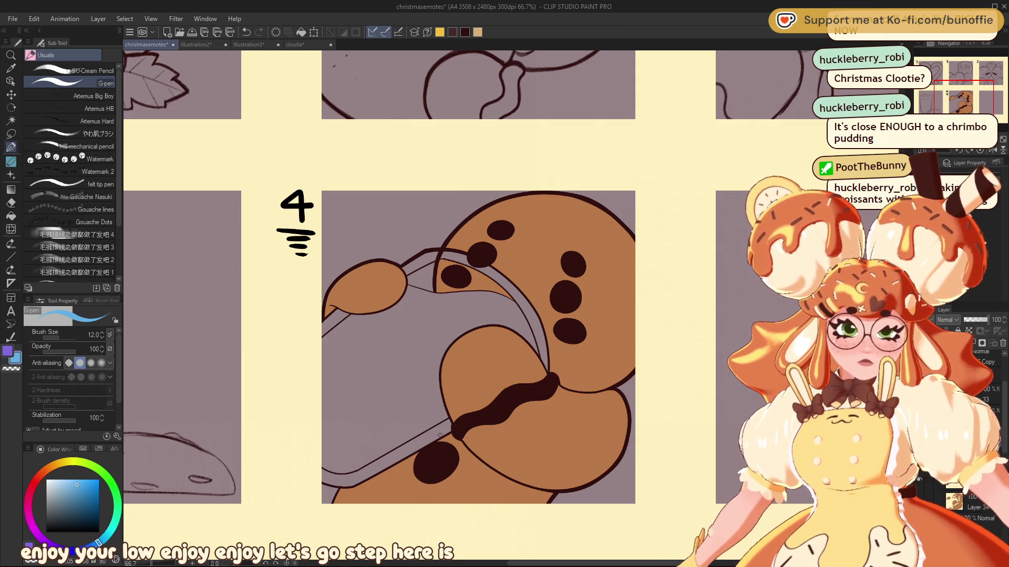
key(bracketright)
key(bracketright)
key(bracketright)
mouse_move(445, 446)
mouse_down()
mouse_move(423, 456)
mouse_move(430, 480)
mouse_move(446, 449)
mouse_move(423, 470)
mouse_move(438, 470)
mouse_up()
drag(967, 95, 983, 95)
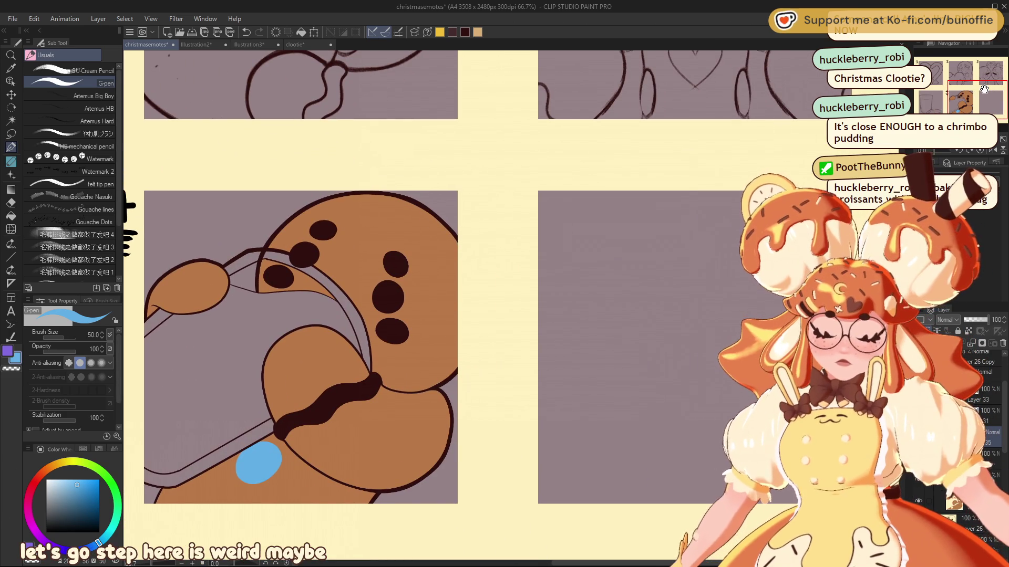
click(98, 467)
mouse_move(310, 246)
mouse_down()
mouse_move(300, 254)
mouse_move(315, 254)
mouse_up()
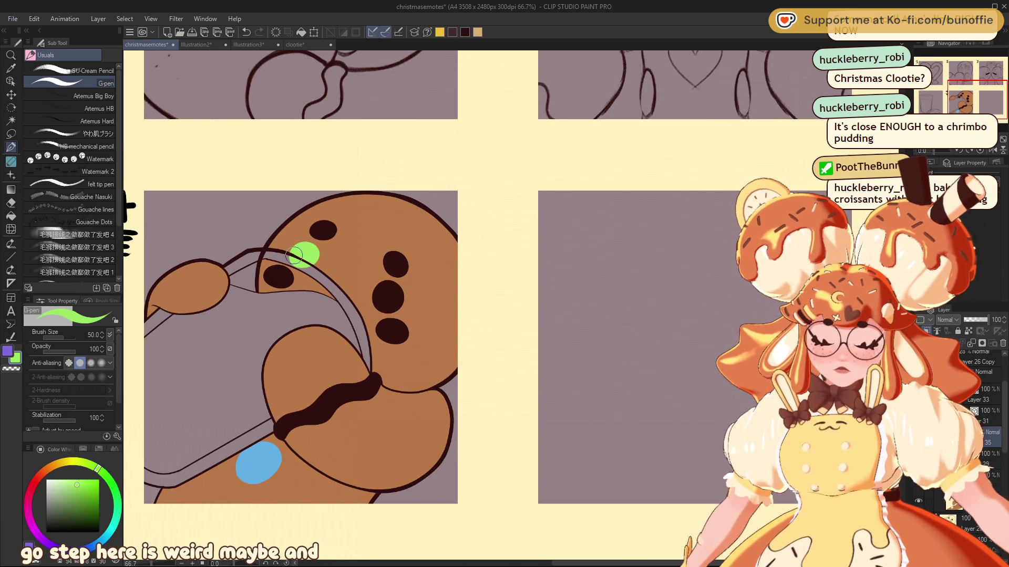
mouse_move(399, 304)
mouse_down()
mouse_move(388, 281)
mouse_move(374, 302)
mouse_move(397, 288)
mouse_move(396, 298)
mouse_up()
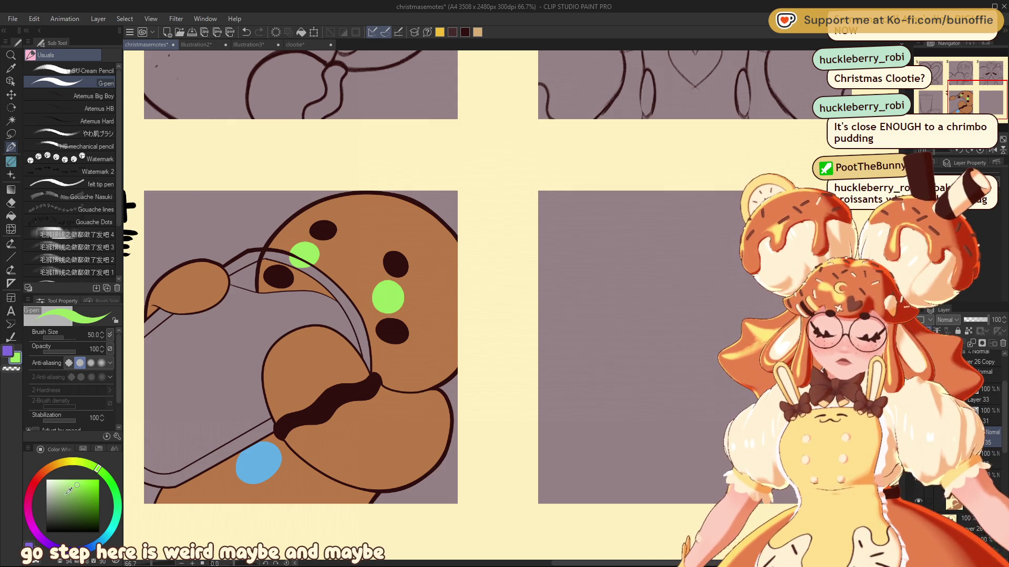
Paint the middle-lower and left buttons pink, and the top and right buttons white
click(29, 494)
click(72, 478)
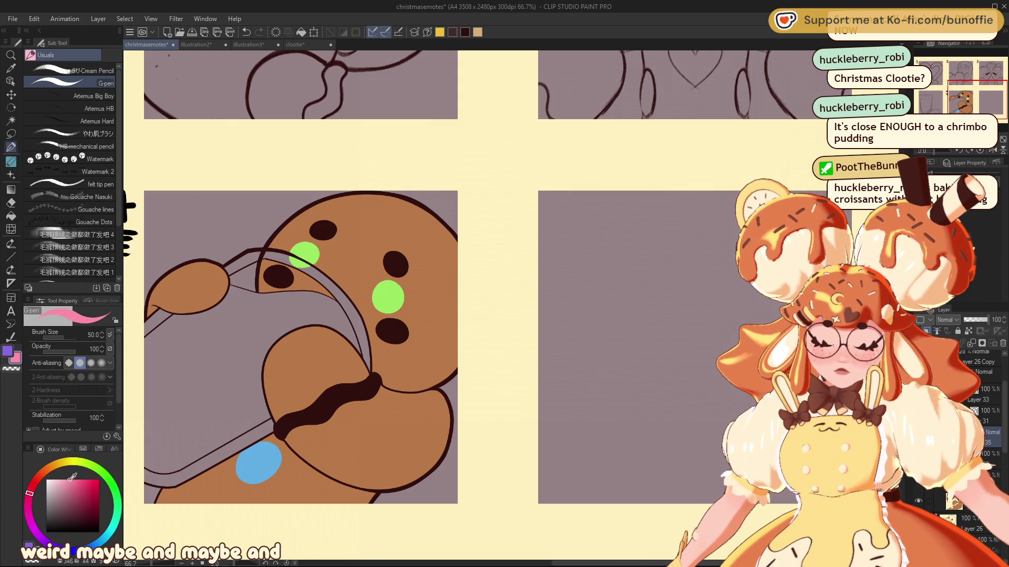
mouse_move(394, 319)
mouse_down()
mouse_move(407, 330)
mouse_move(388, 344)
mouse_move(382, 324)
mouse_up()
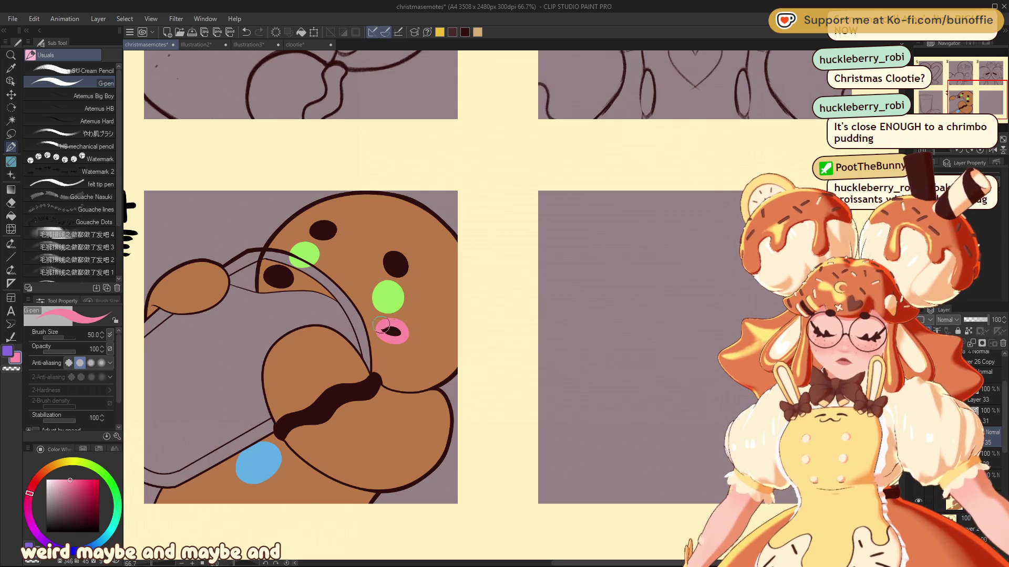
mouse_move(286, 277)
mouse_down()
mouse_move(271, 274)
mouse_move(285, 278)
mouse_up()
click(46, 480)
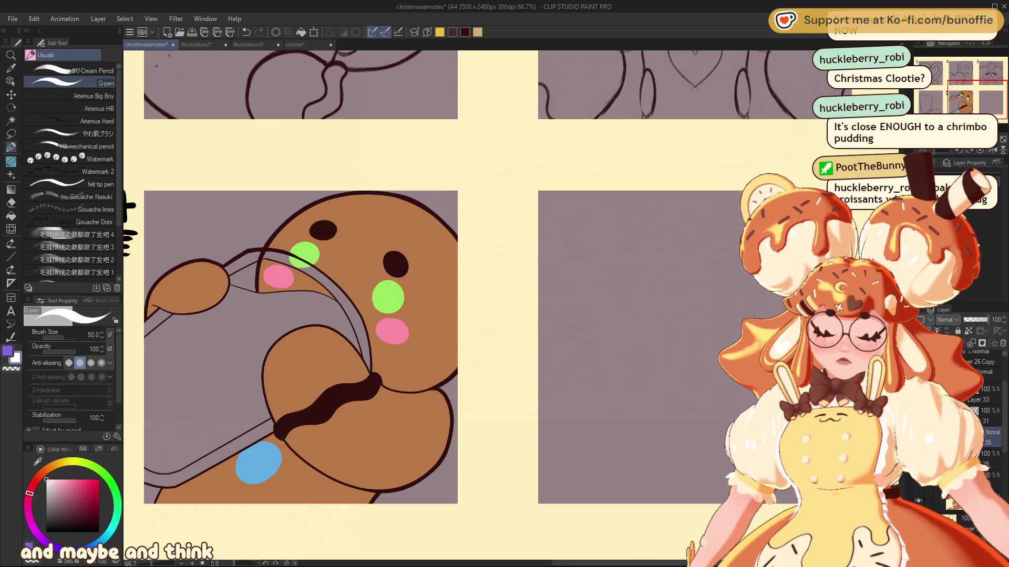
drag(313, 229, 319, 224)
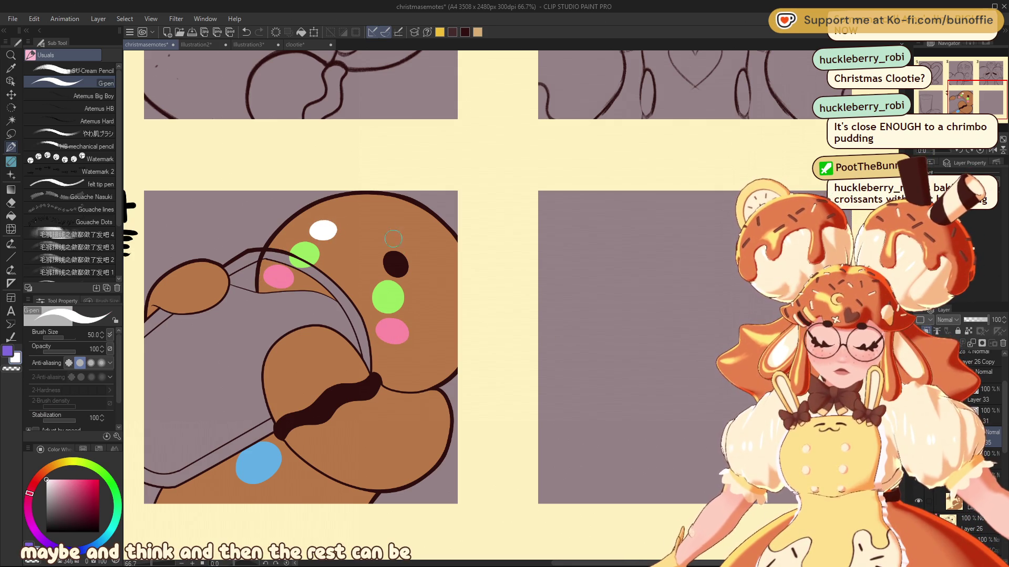
drag(385, 256, 406, 263)
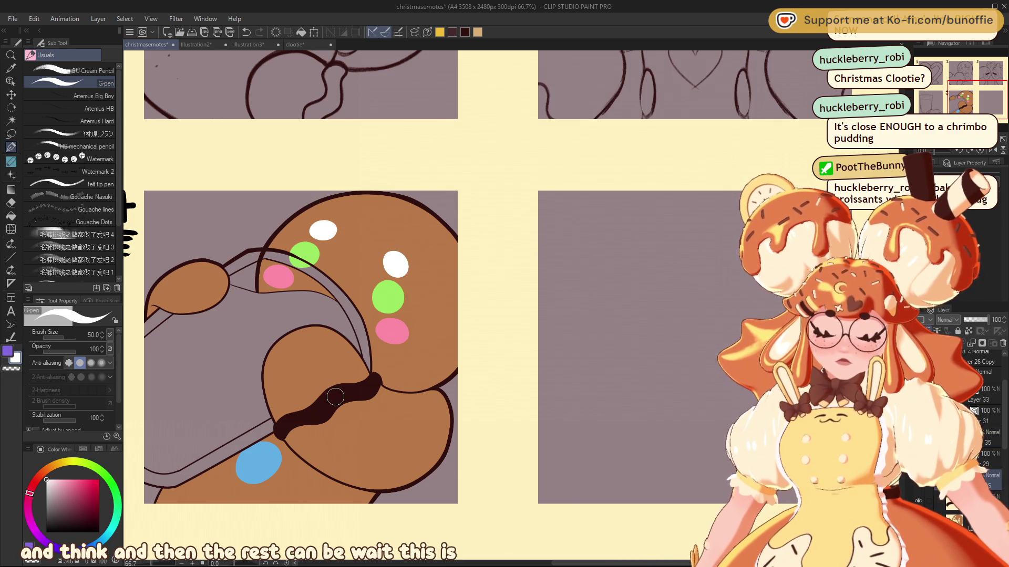
Fill the icing squiggle white with Fill set to Refer only to editing layer, undoing a stray mark
key(g)
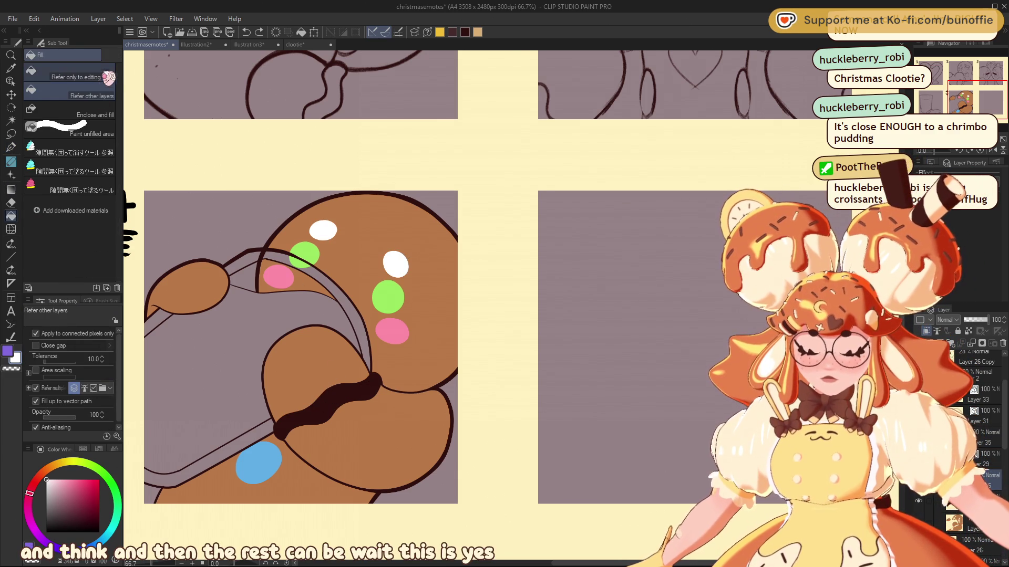
click(74, 74)
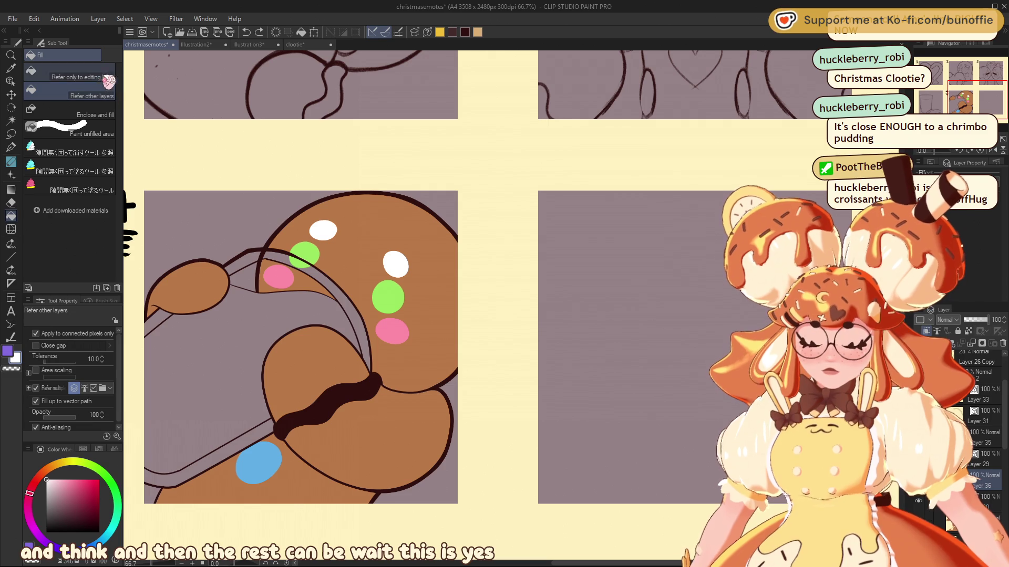
click(376, 390)
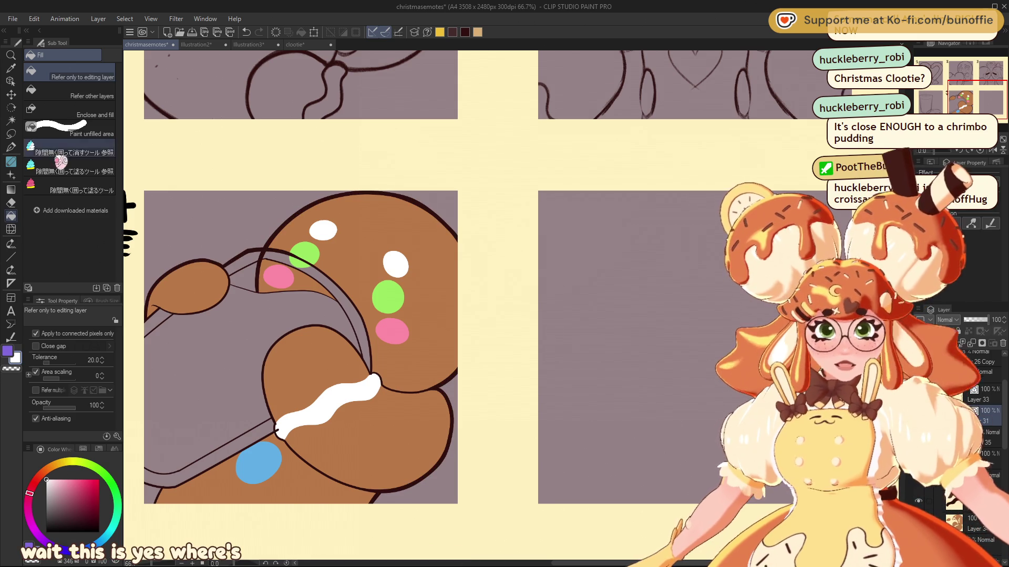
key(e)
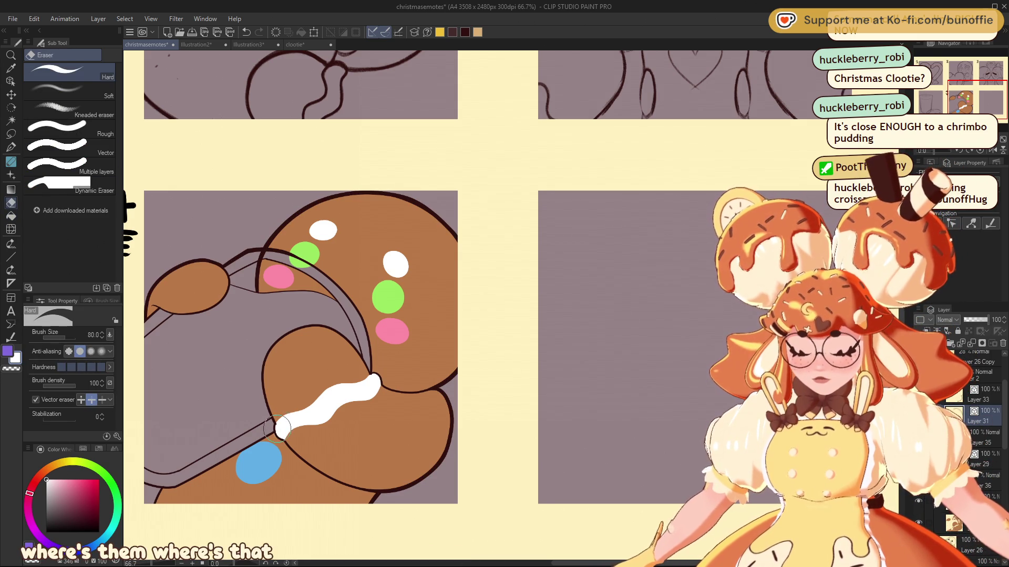
key(ctrl+z)
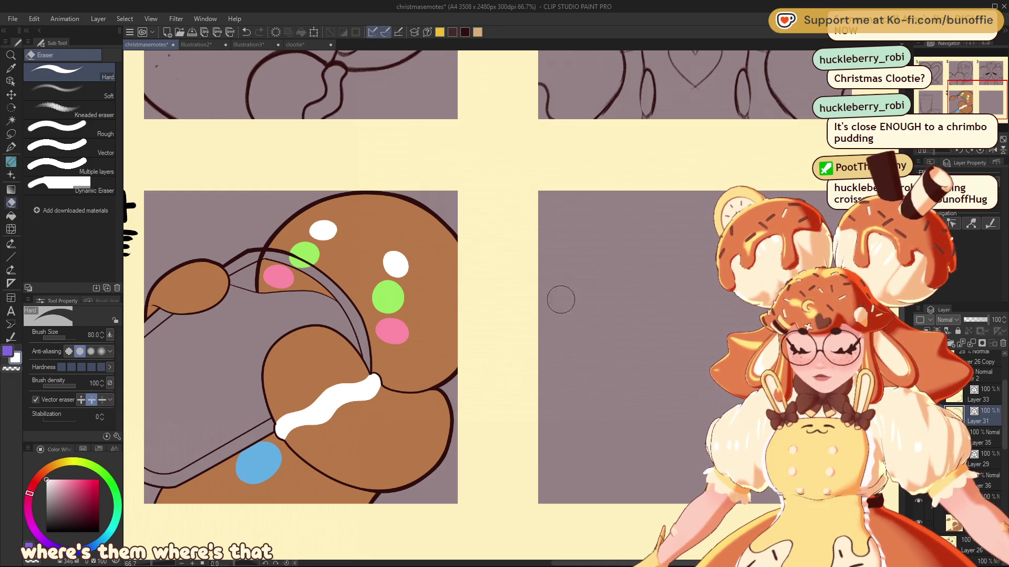
click(966, 523)
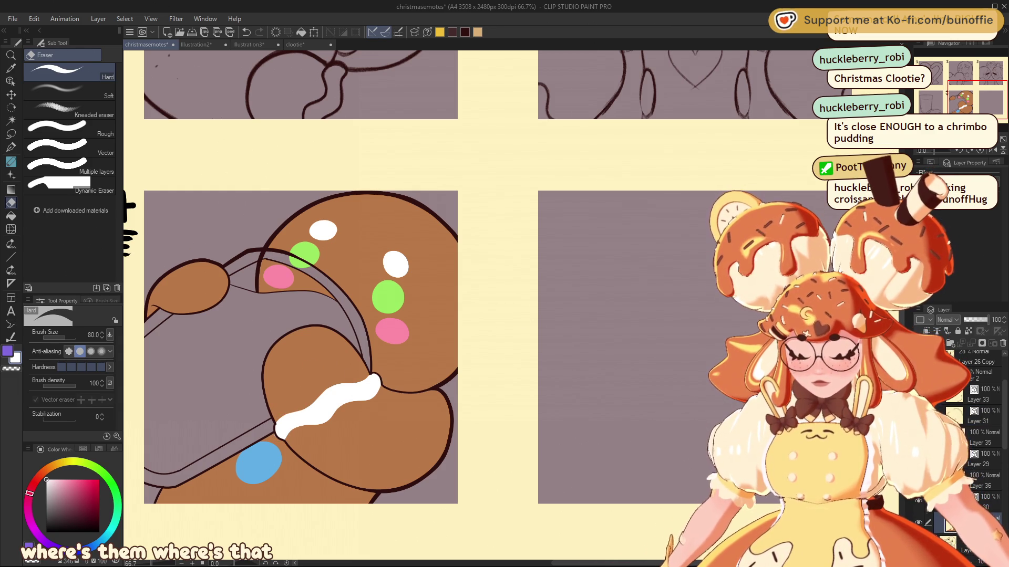
key(p)
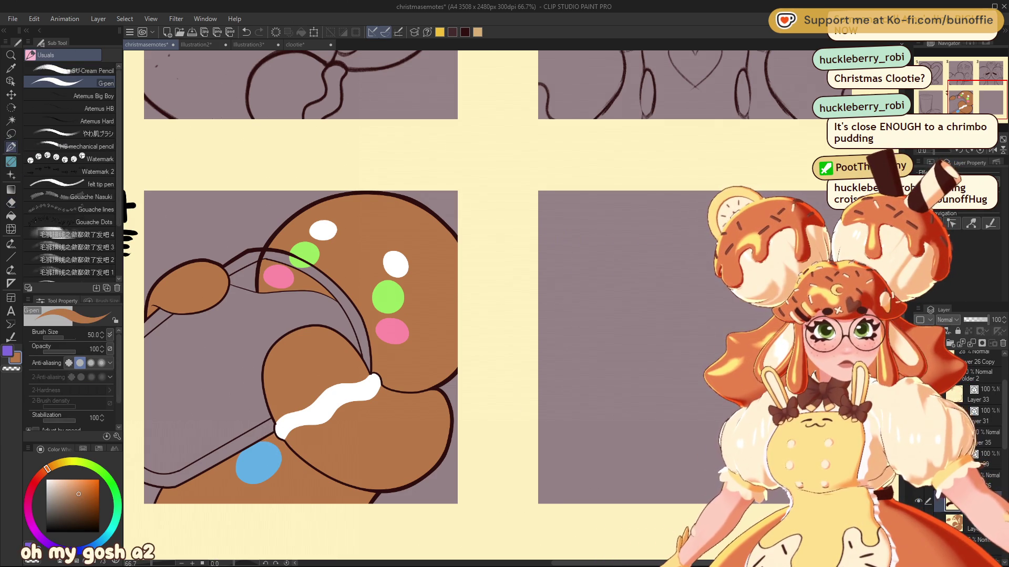
Pan to show the whole cookie and eyedrop white from the icing for the milk glass
key(c)
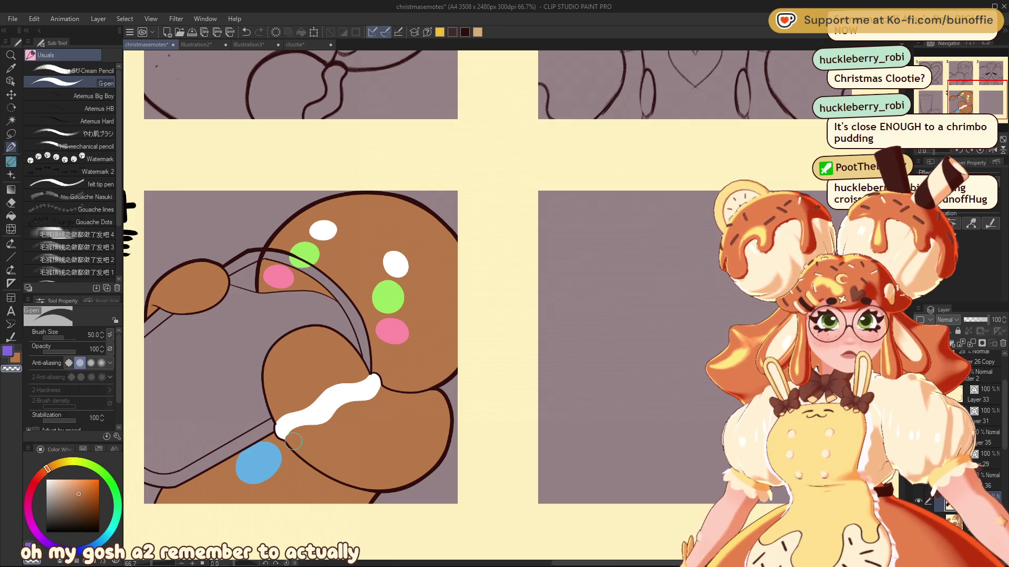
drag(978, 105, 970, 104)
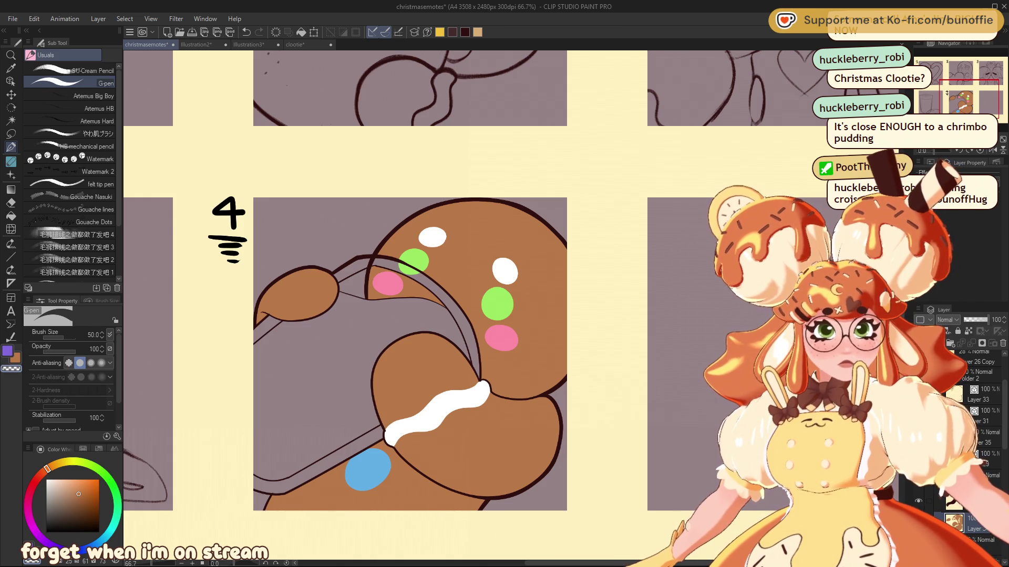
alt+click(439, 405)
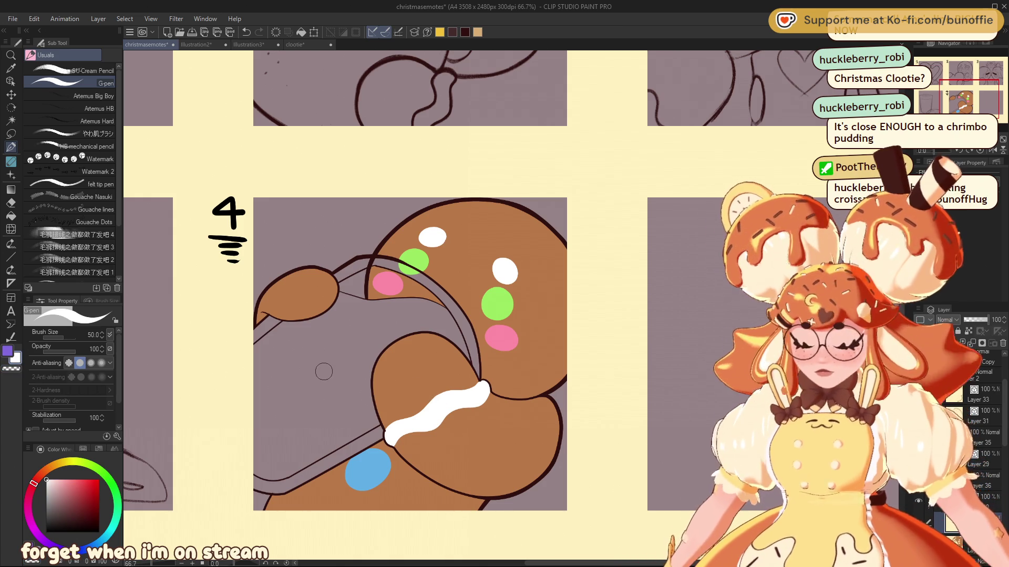
key(g)
click(339, 369)
key(ctrl+z)
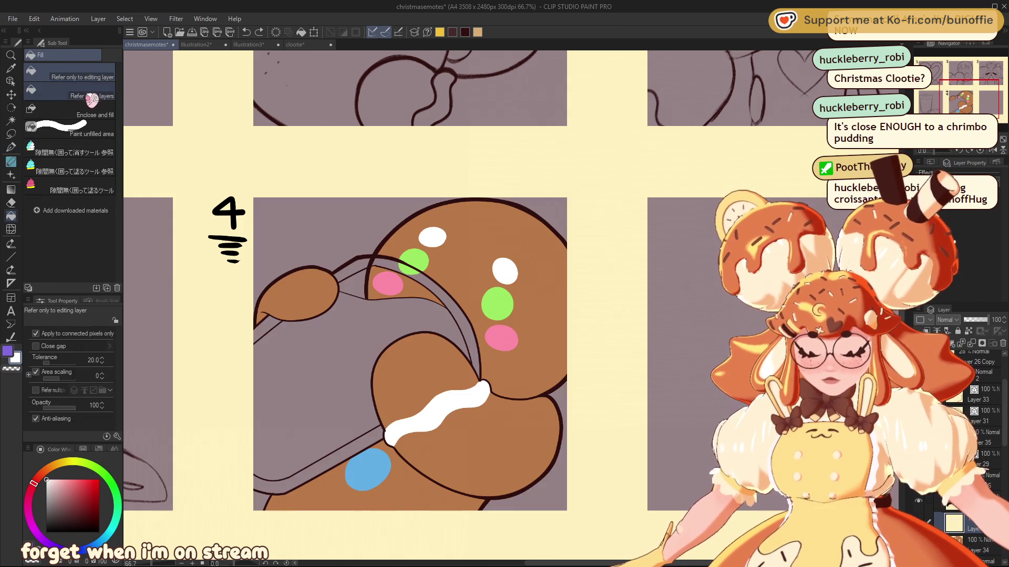
Using Refer other layers, fill the glass interior white and the bottom and side rim strips light blue
click(91, 98)
click(342, 404)
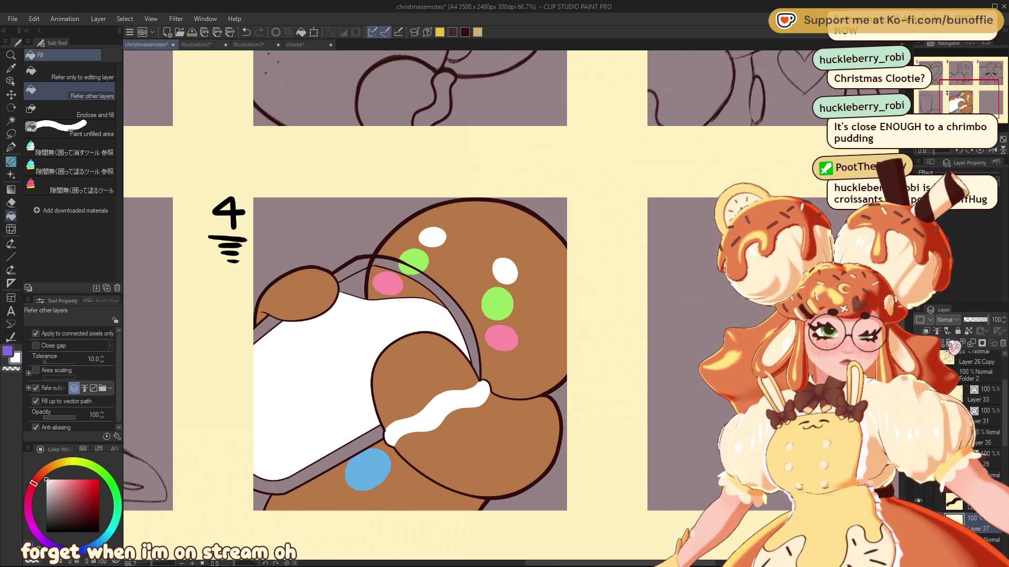
click(99, 539)
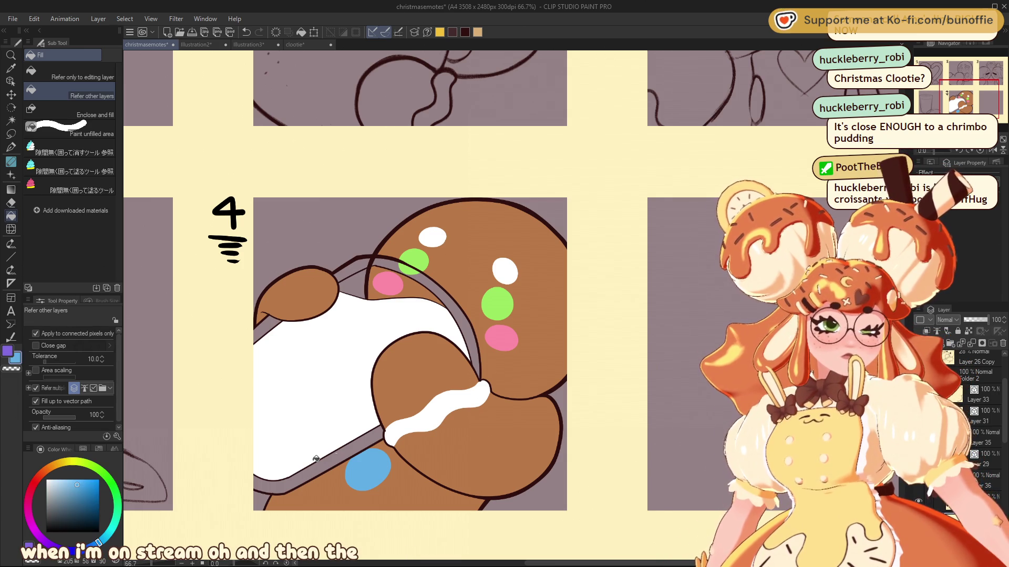
click(74, 480)
click(102, 540)
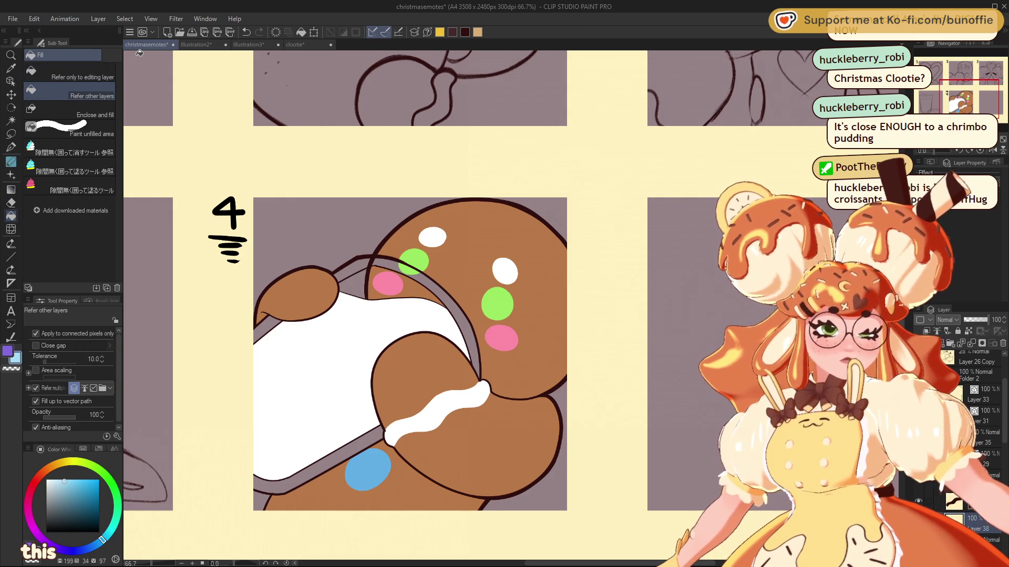
click(366, 439)
click(270, 327)
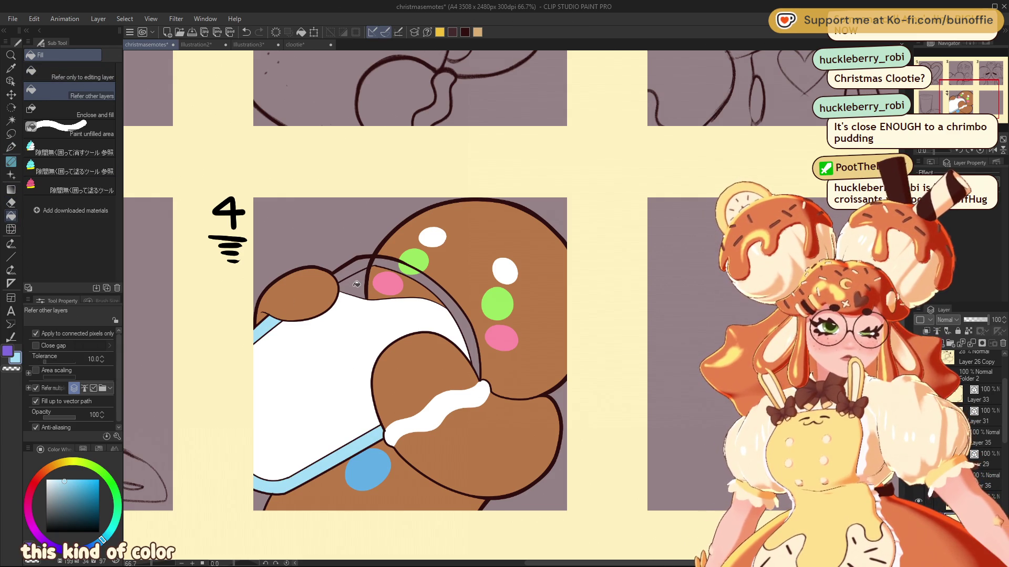
click(367, 260)
click(395, 264)
click(417, 288)
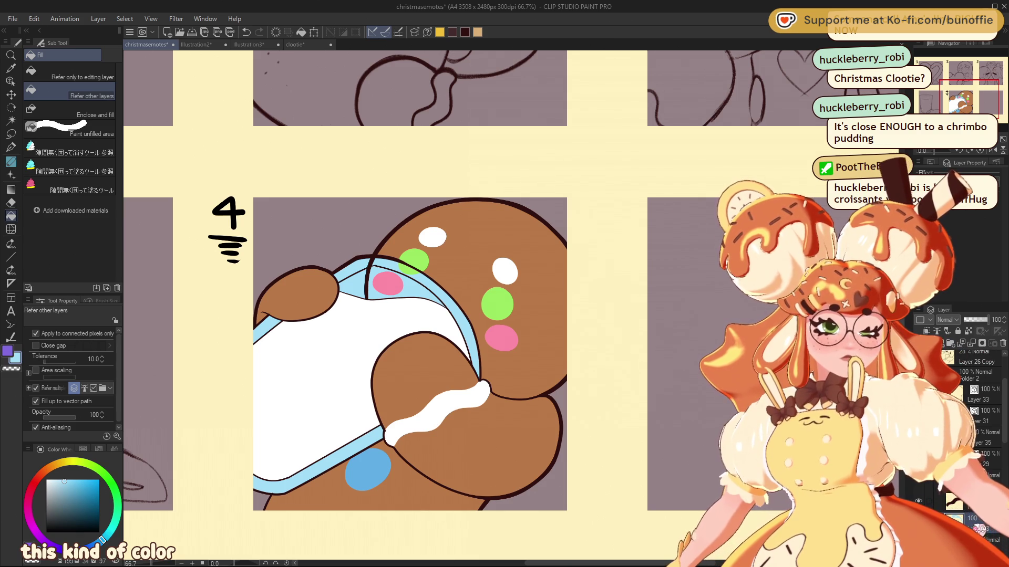
Revert a layer-opacity change and fill the remaining rim segments light blue
drag(988, 319, 972, 319)
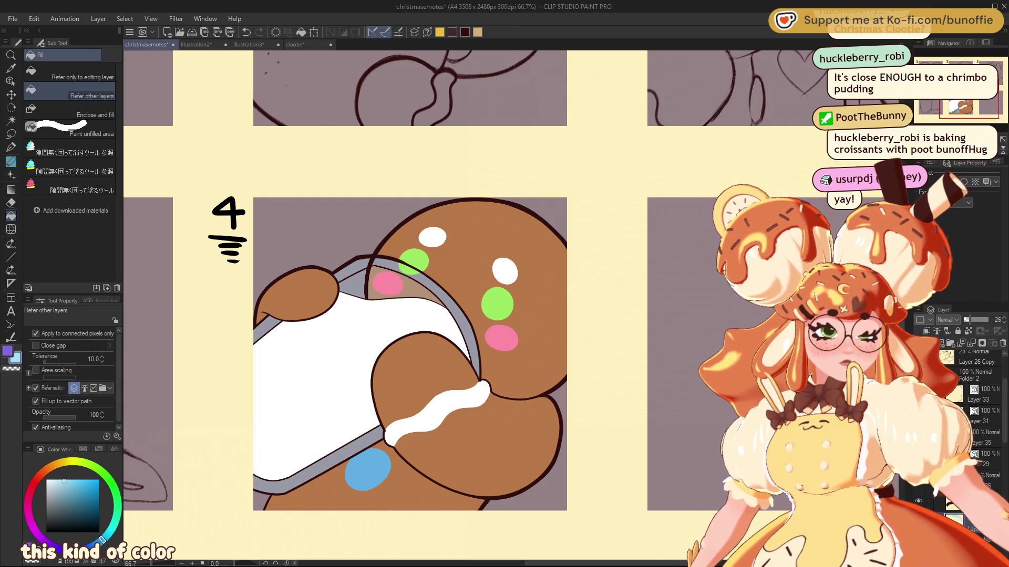
key(ctrl+z)
click(359, 283)
click(357, 261)
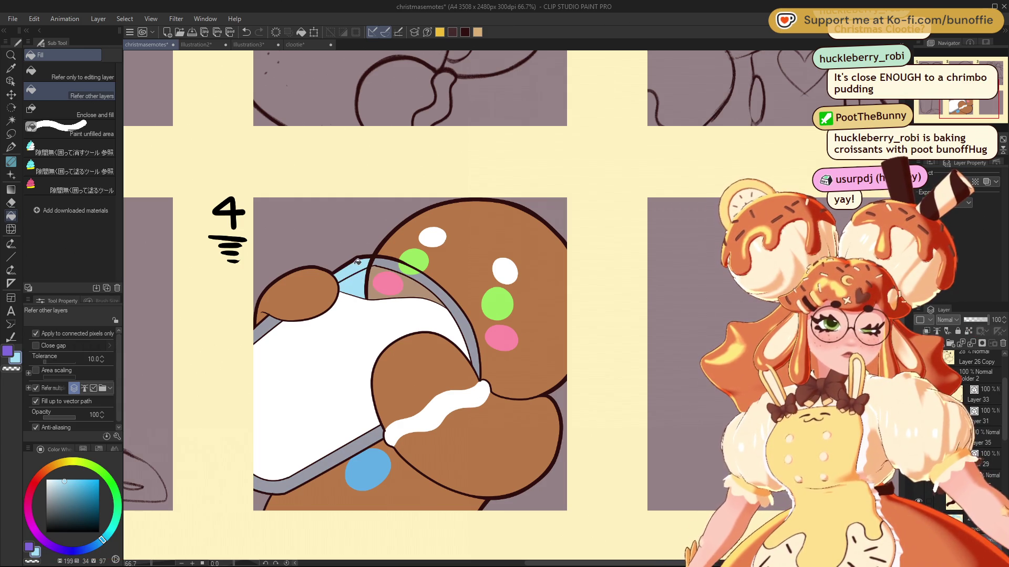
click(268, 326)
click(282, 481)
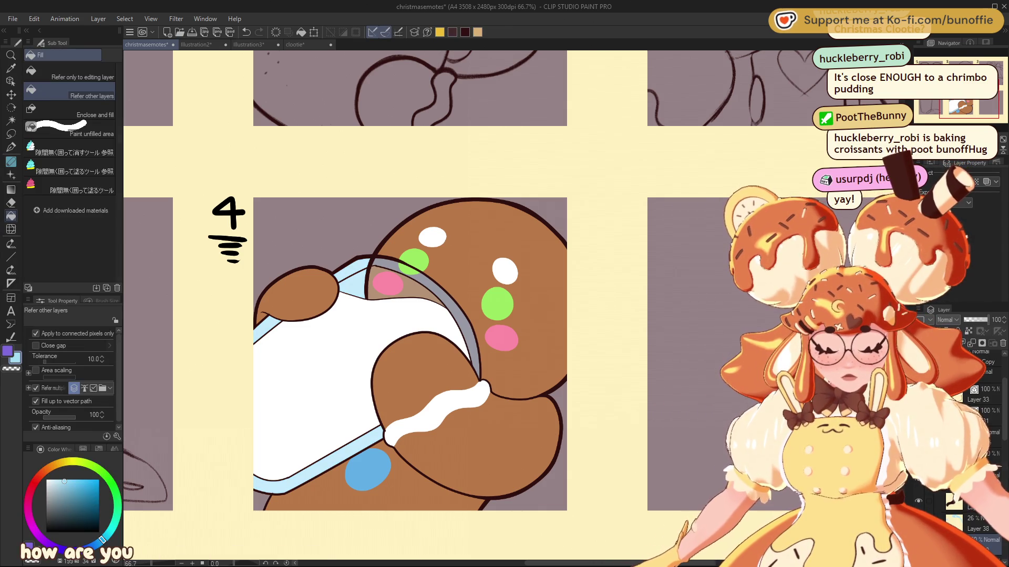
scroll(511, 305, down, 7)
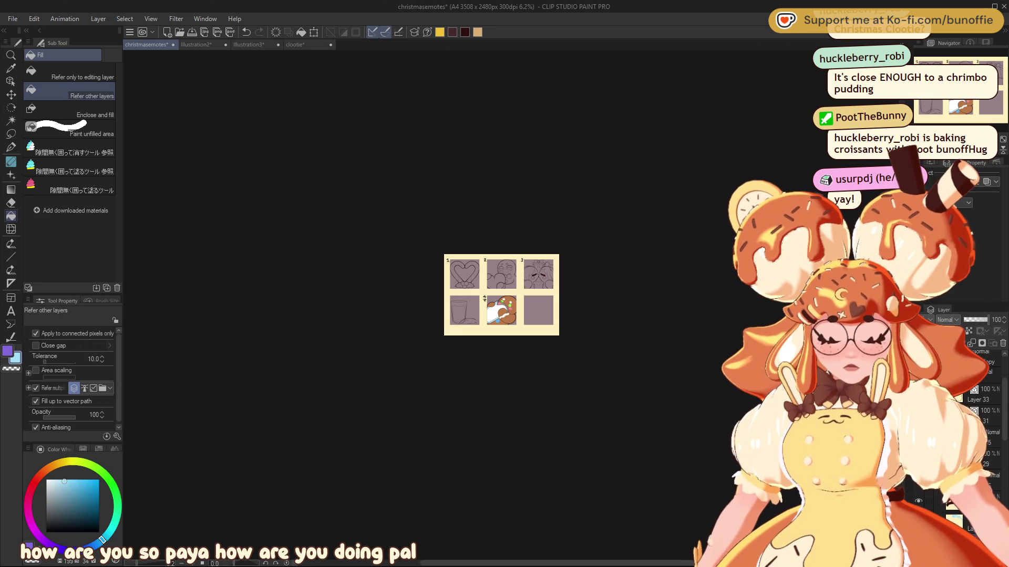
scroll(510, 306, up, 6)
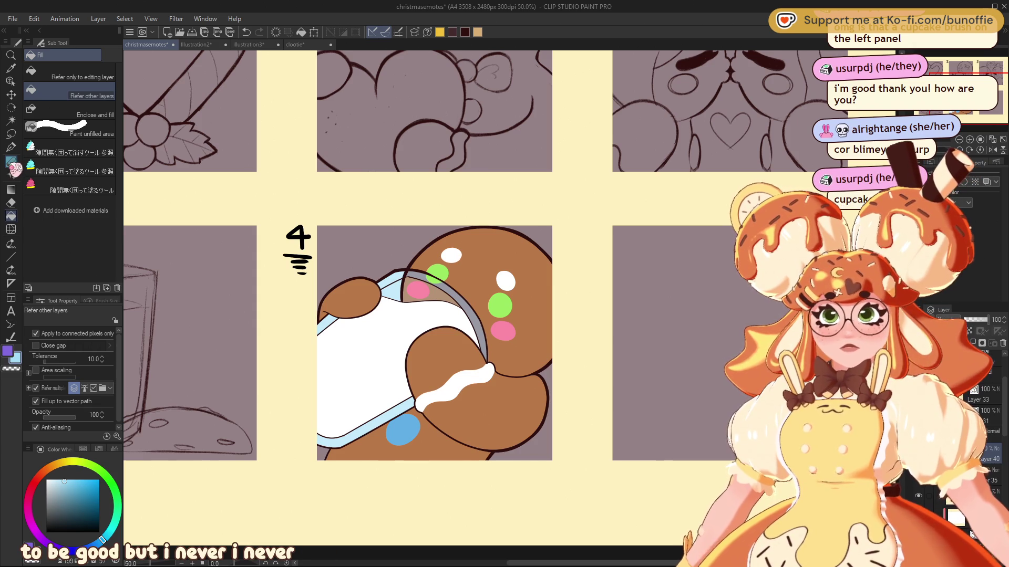
click(10, 133)
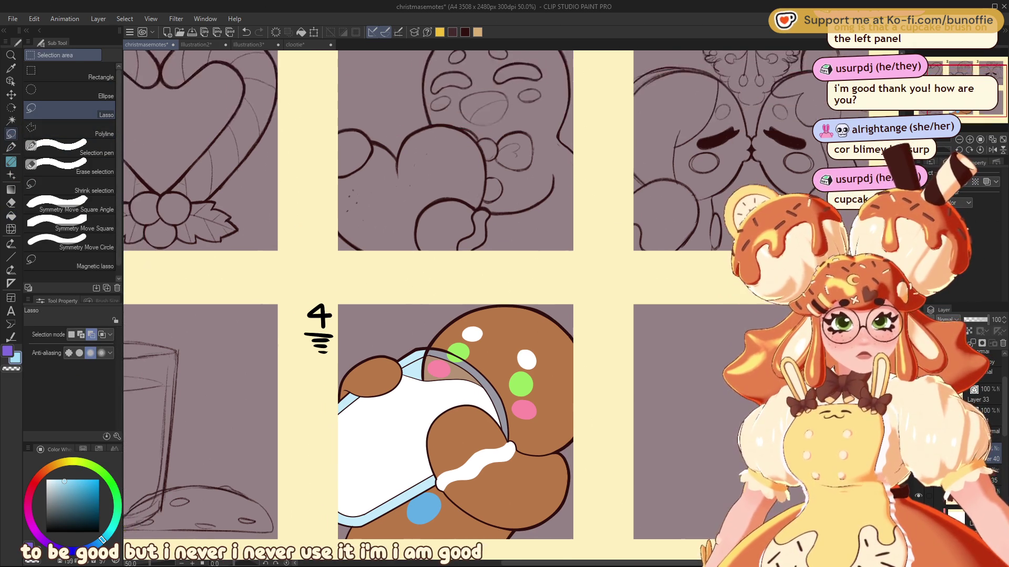
Recentre the view on the gingerbread panel at 66.7% zoom and take the Pen tool
drag(969, 80, 973, 126)
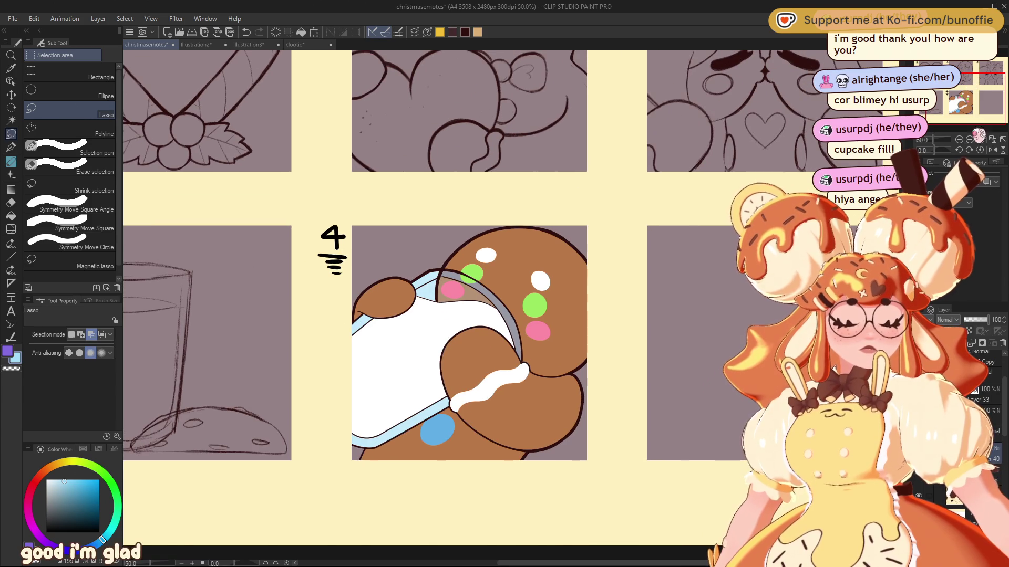
scroll(973, 126, up, 1)
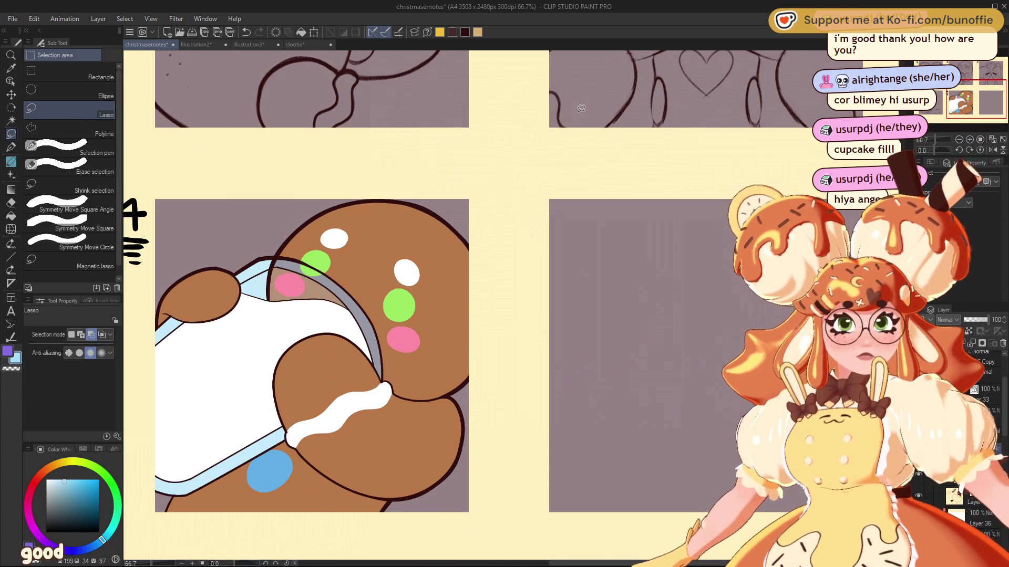
click(11, 147)
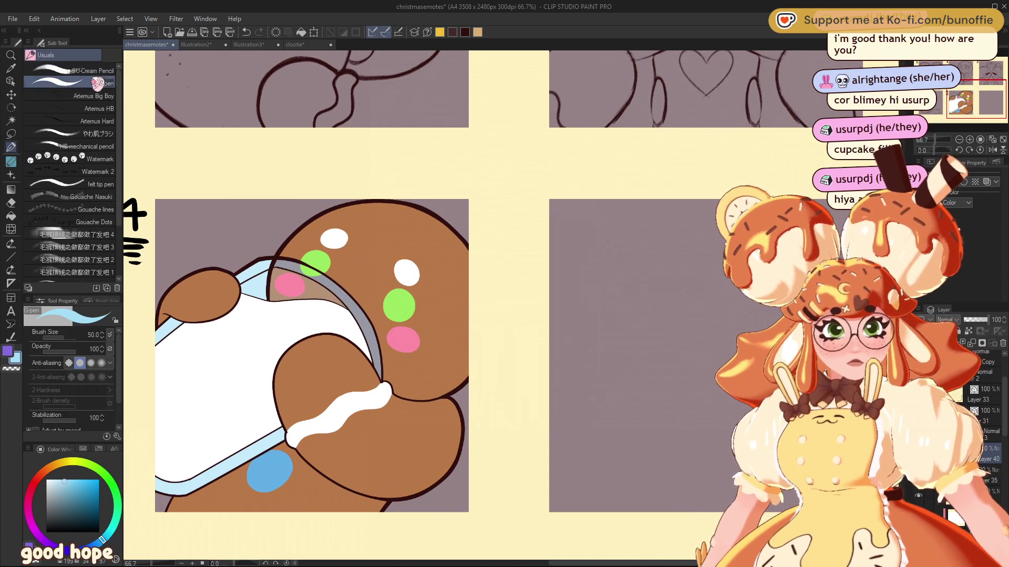
Shade the lower-left edges of the white dots light blue with the やわ肌ブラシ brush at size 20
click(93, 136)
key(bracketright)
key(bracketright)
alt+click(408, 269)
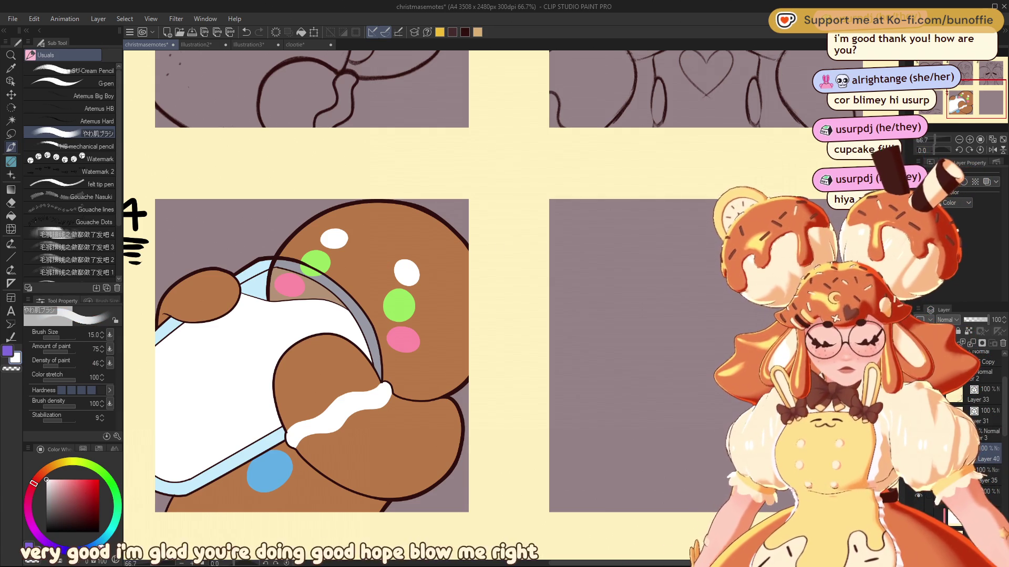
click(64, 485)
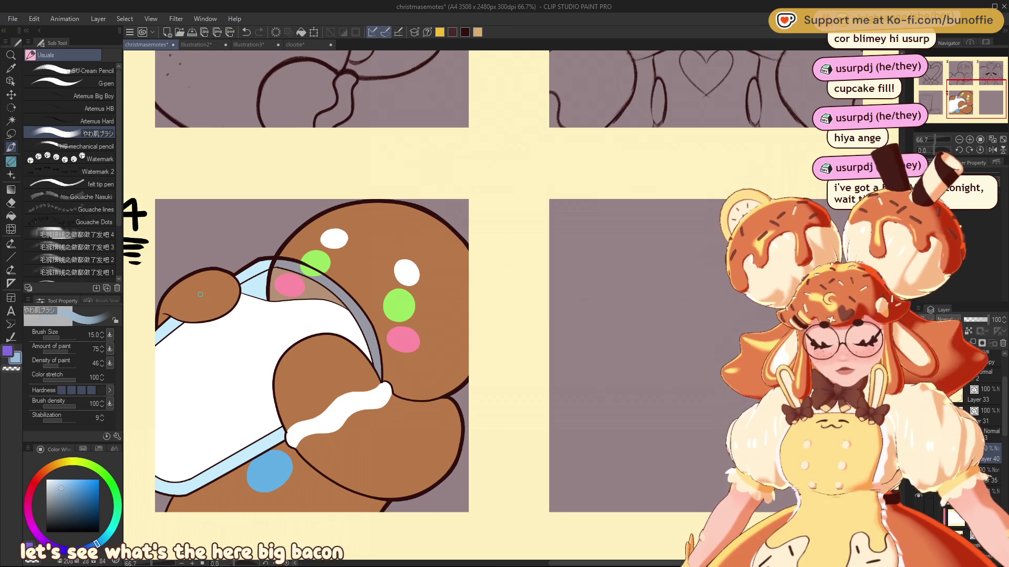
key(bracketright)
key(bracketright)
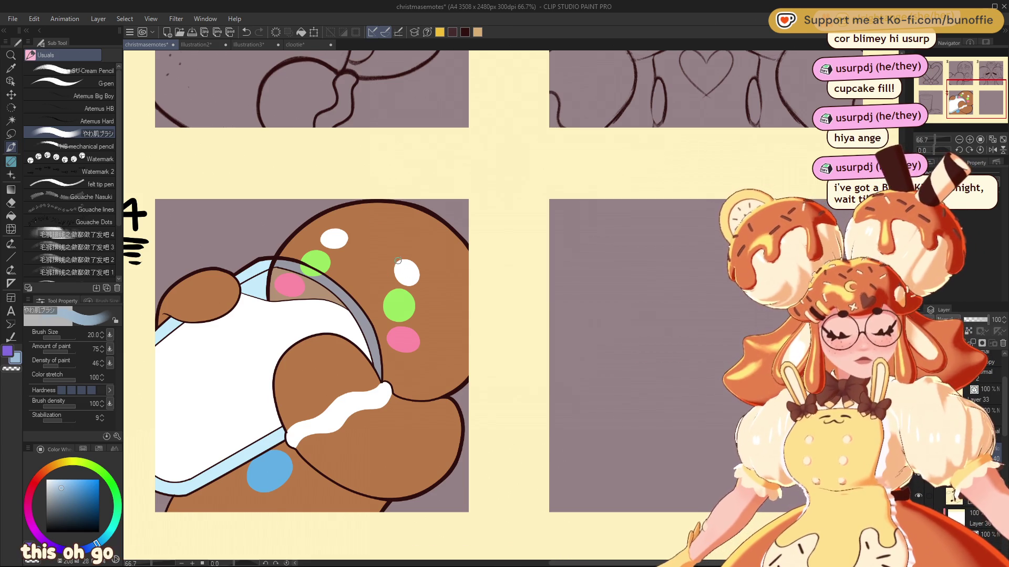
mouse_move(398, 263)
mouse_down()
mouse_move(401, 286)
mouse_move(415, 285)
mouse_up()
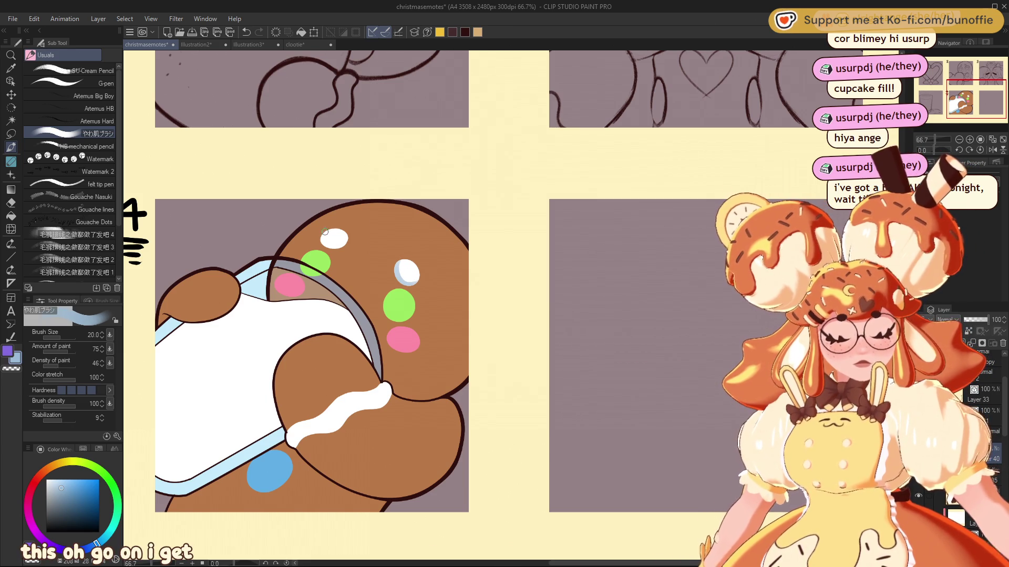
drag(321, 238, 345, 247)
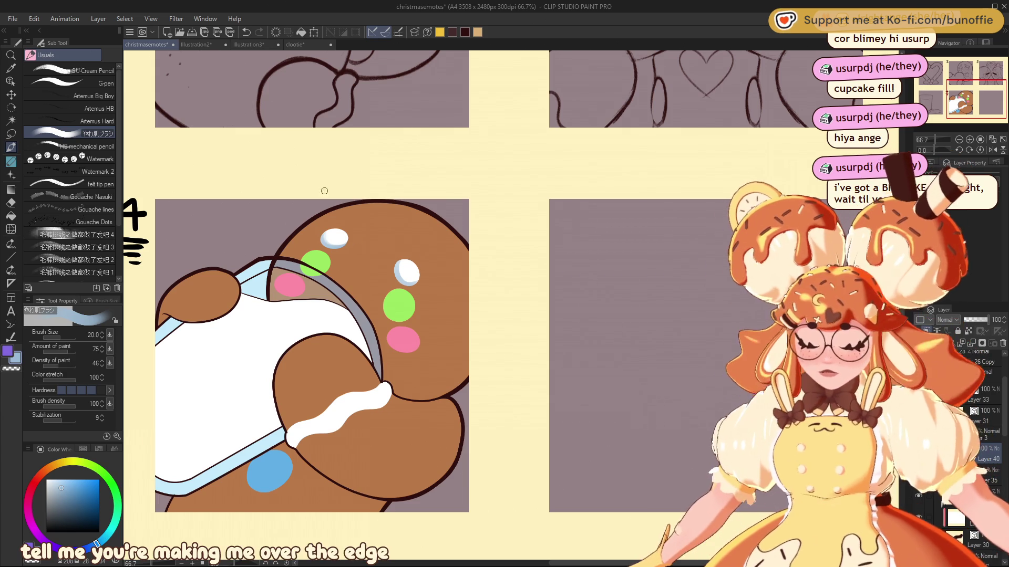
alt+click(337, 250)
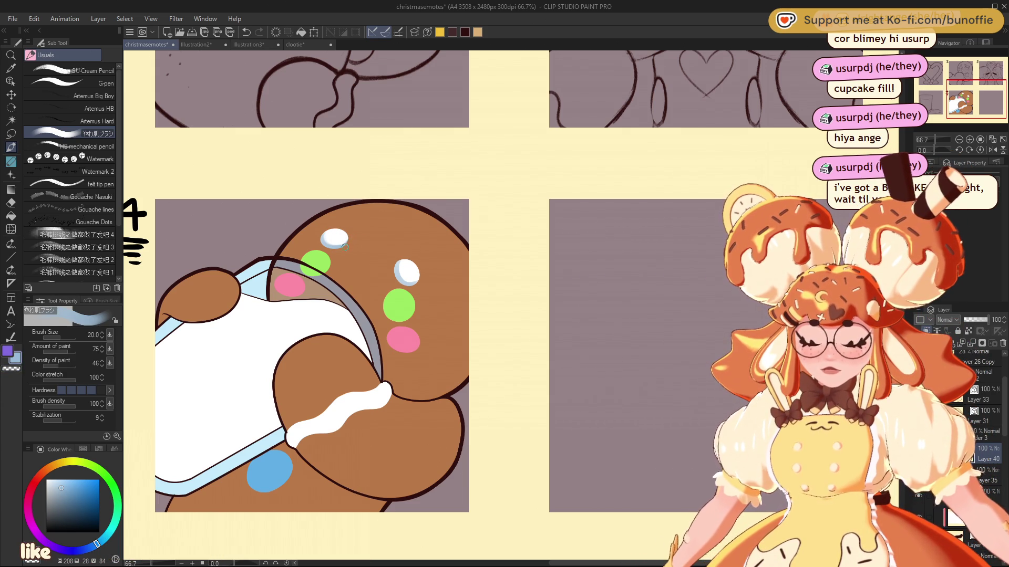
key(c)
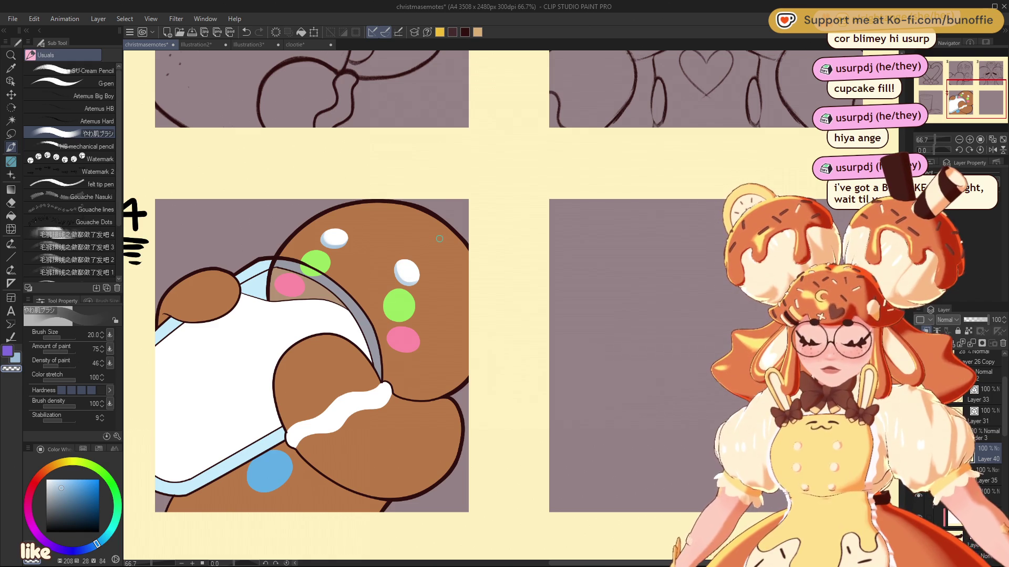
key(c)
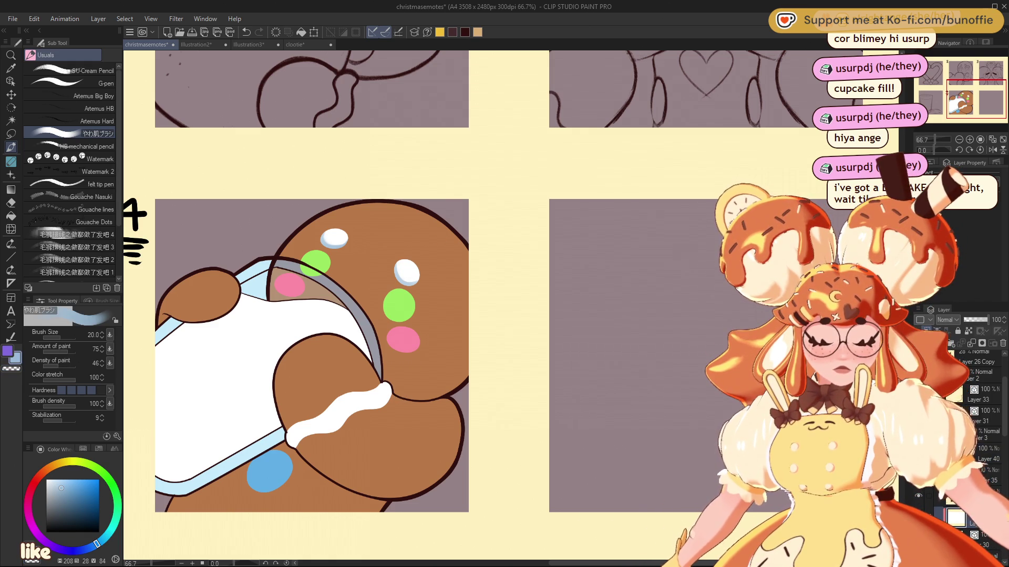
drag(384, 390, 390, 260)
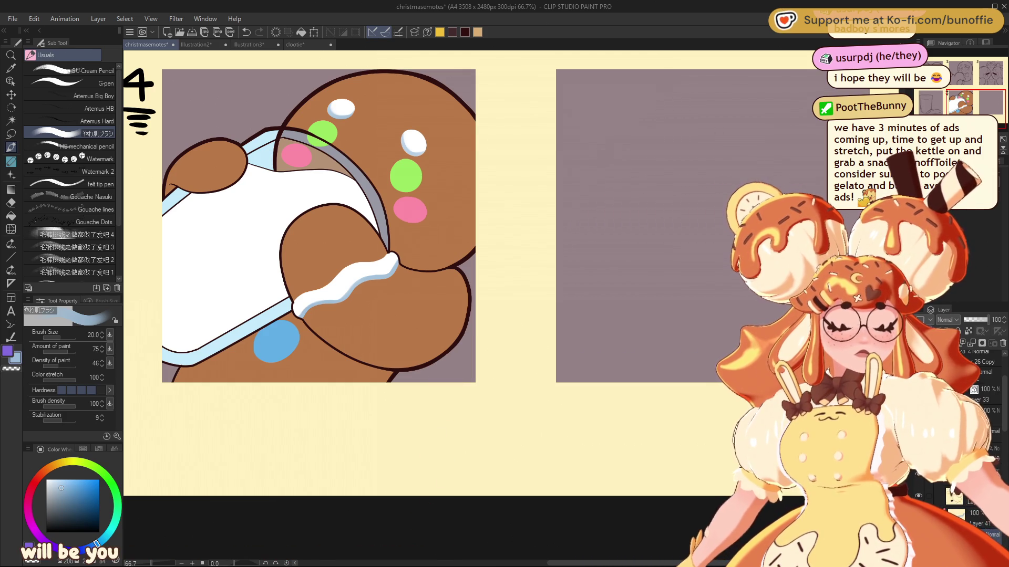
Give the icing stripe on the cookie's arm a light-blue gradient highlight instead of purple
key(m)
drag(382, 242, 299, 265)
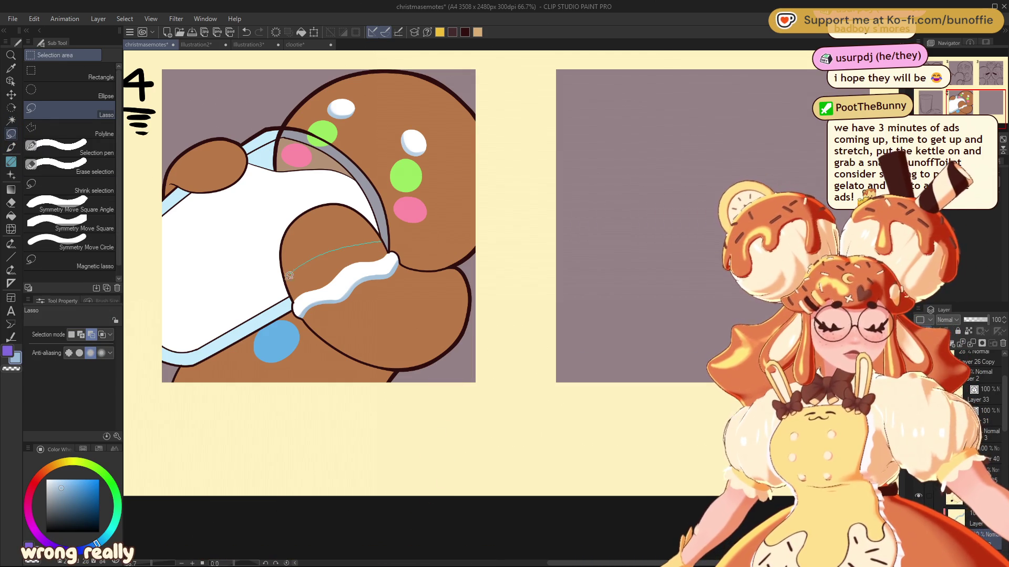
drag(407, 227, 391, 241)
key(g)
drag(359, 309, 343, 270)
key(ctrl+z)
key(ctrl+z)
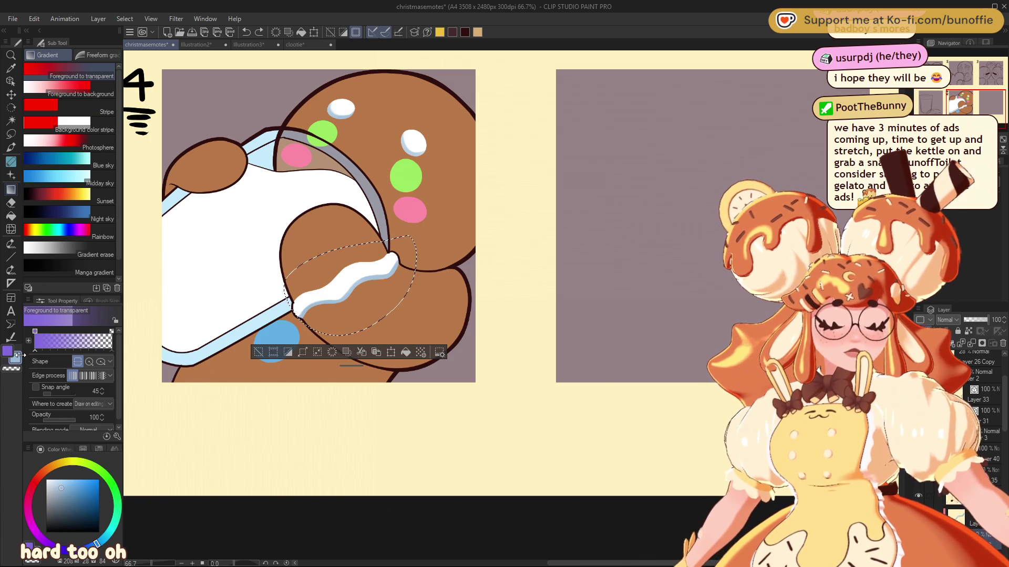
click(83, 450)
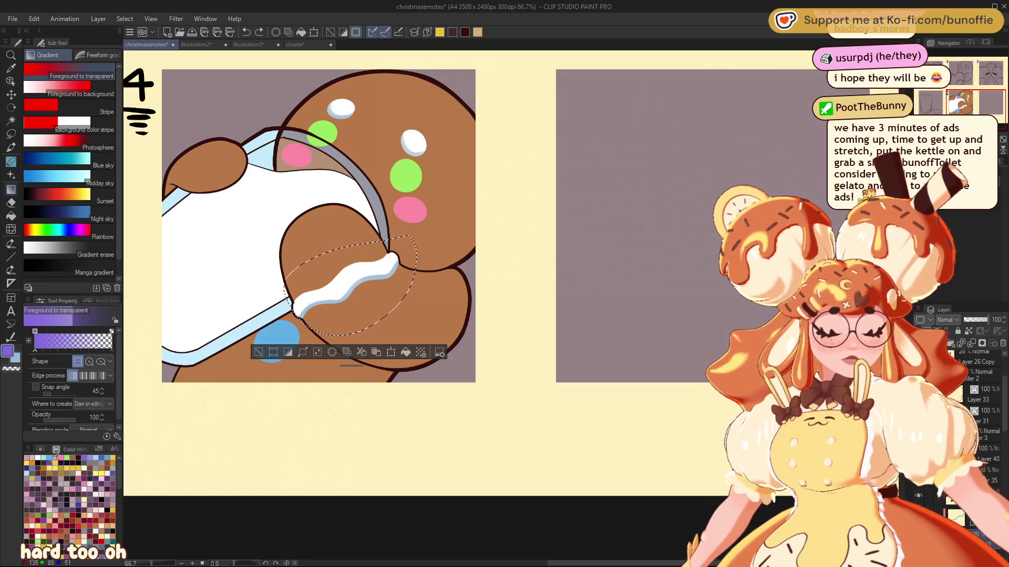
click(29, 458)
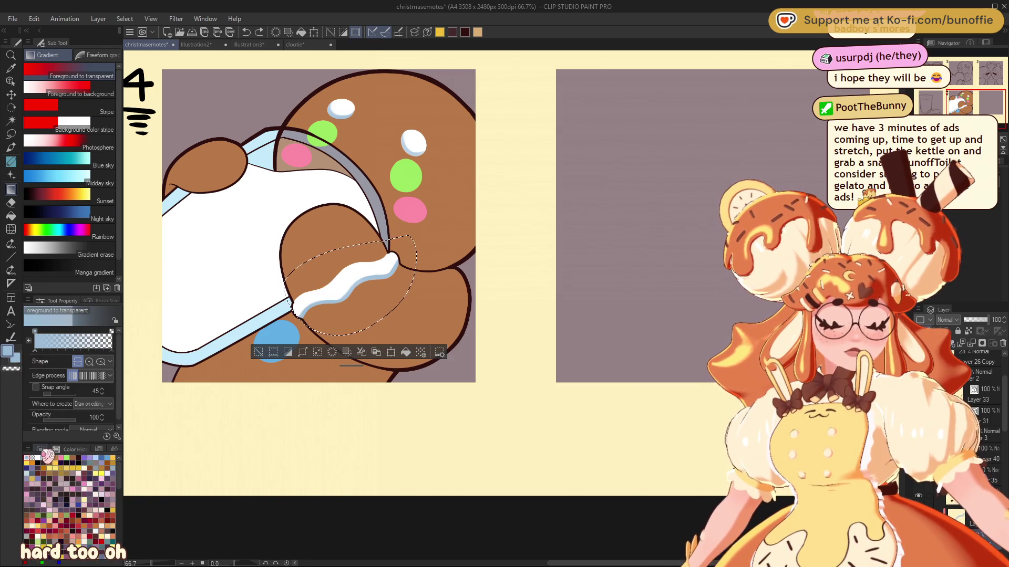
click(41, 450)
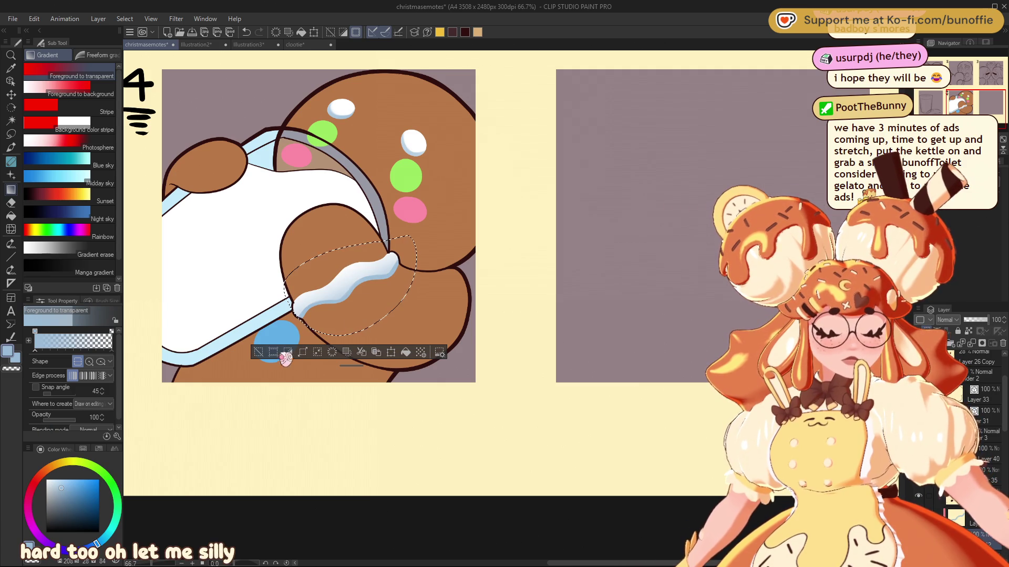
key(ctrl+d)
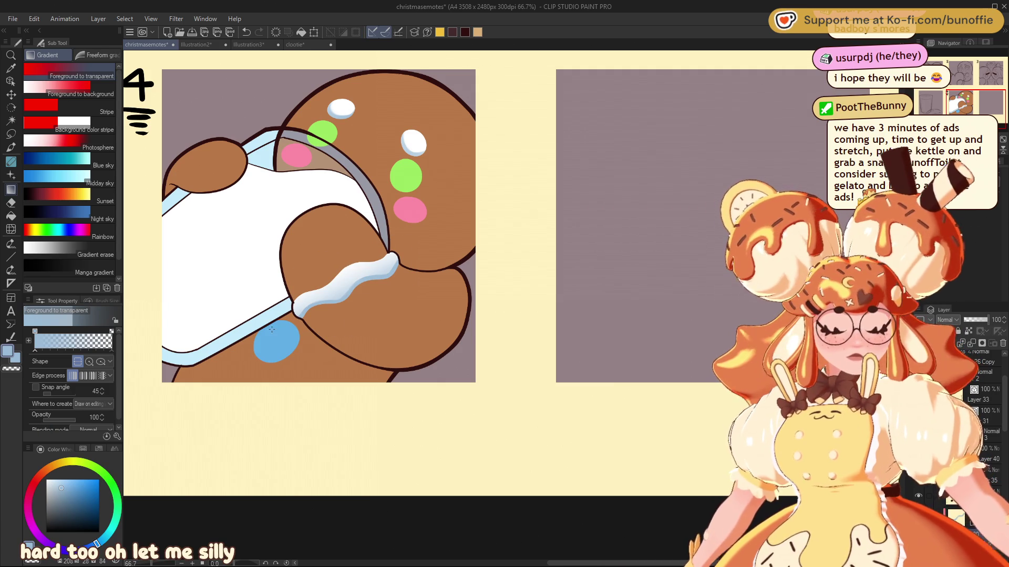
Add light-blue gradient shading to the right and top white candy dots
drag(972, 103, 976, 86)
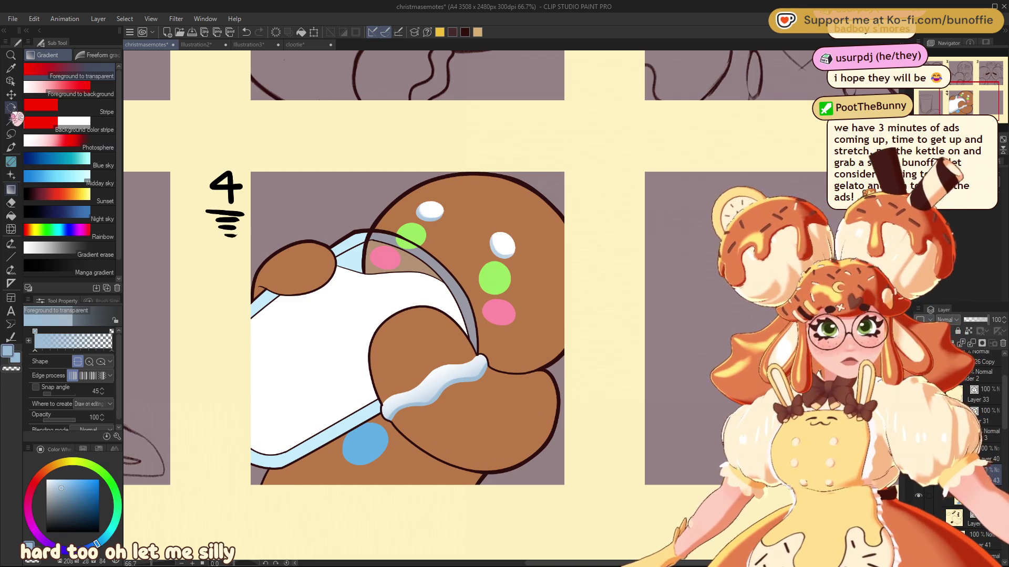
click(11, 134)
mouse_move(491, 223)
mouse_down()
mouse_move(482, 247)
mouse_move(502, 219)
mouse_up()
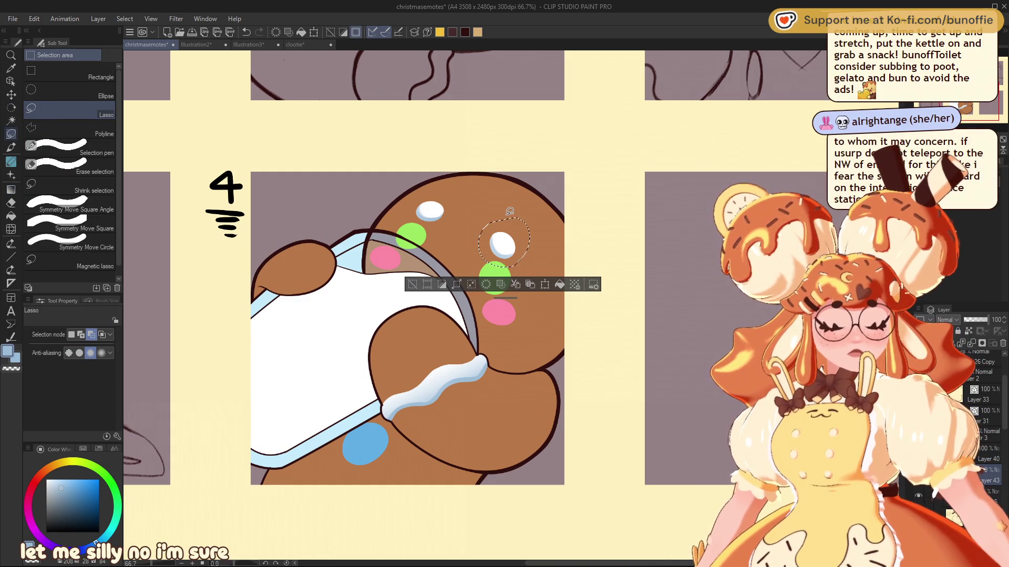
click(12, 190)
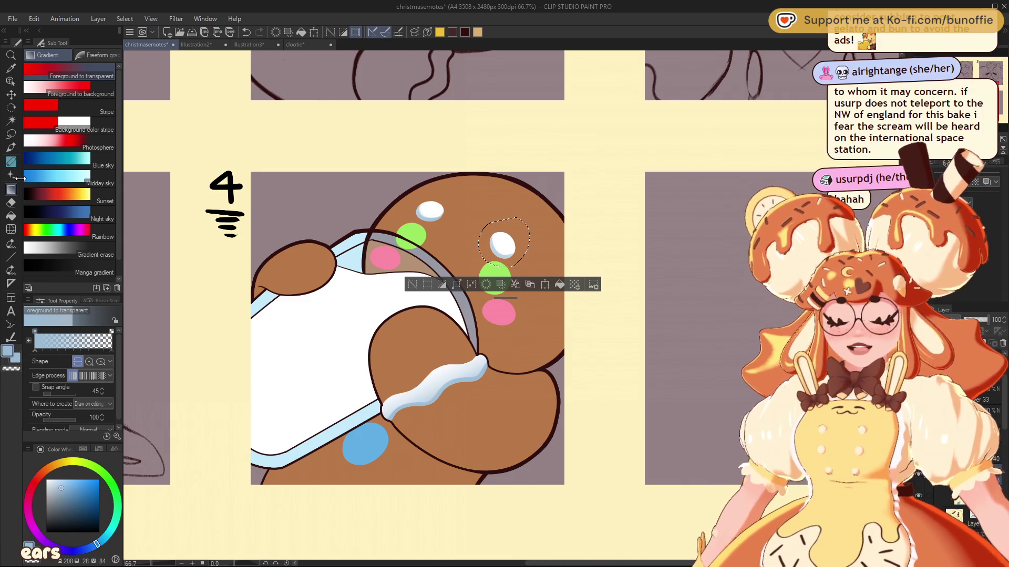
click(412, 284)
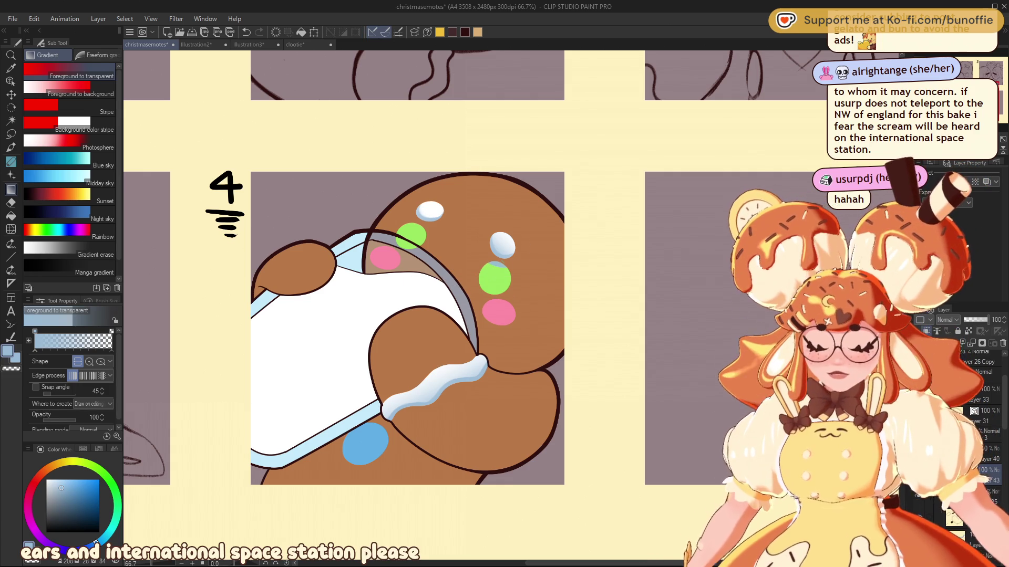
key(e)
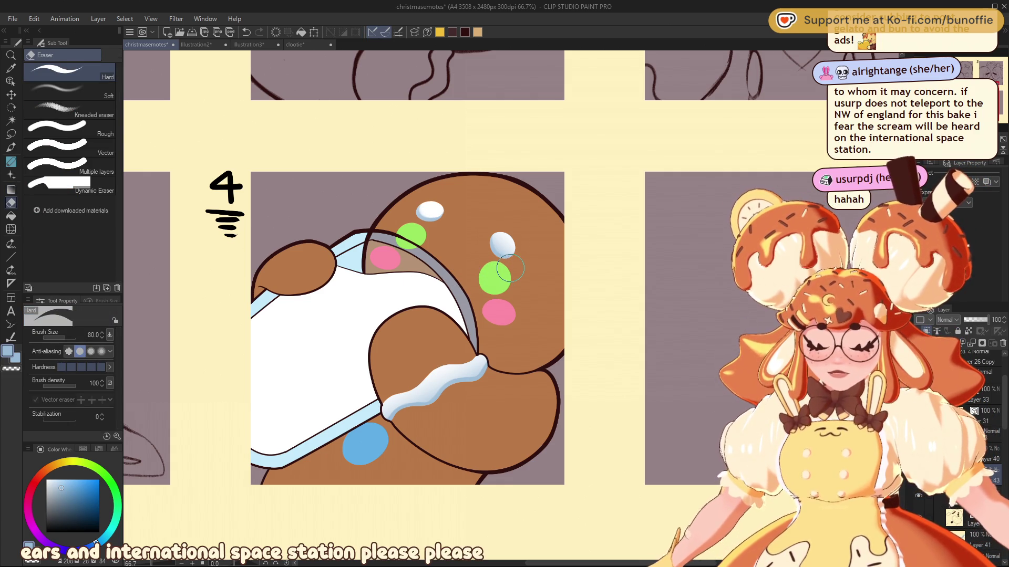
click(16, 135)
drag(434, 193, 431, 194)
click(13, 191)
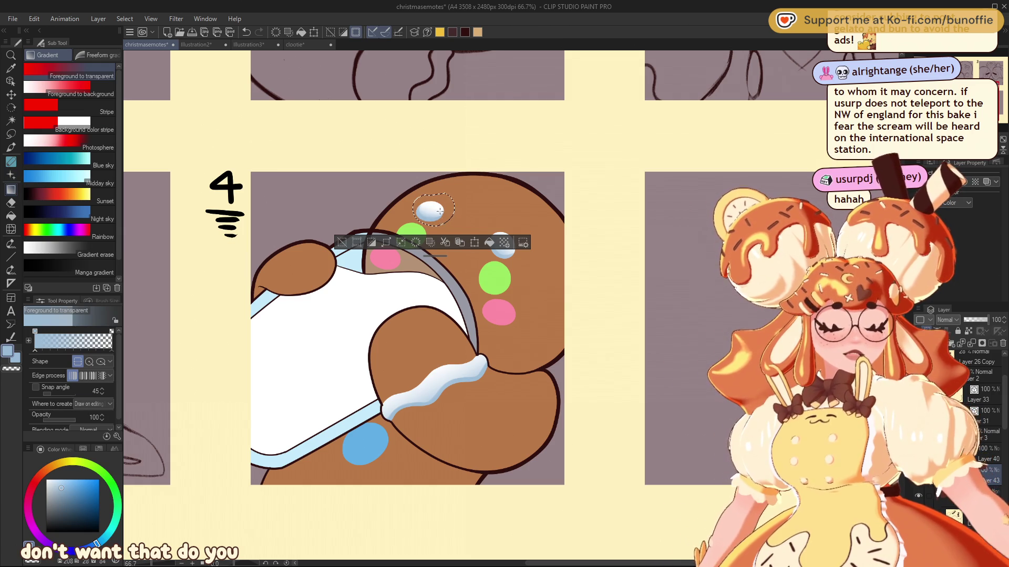
key(ctrl+d)
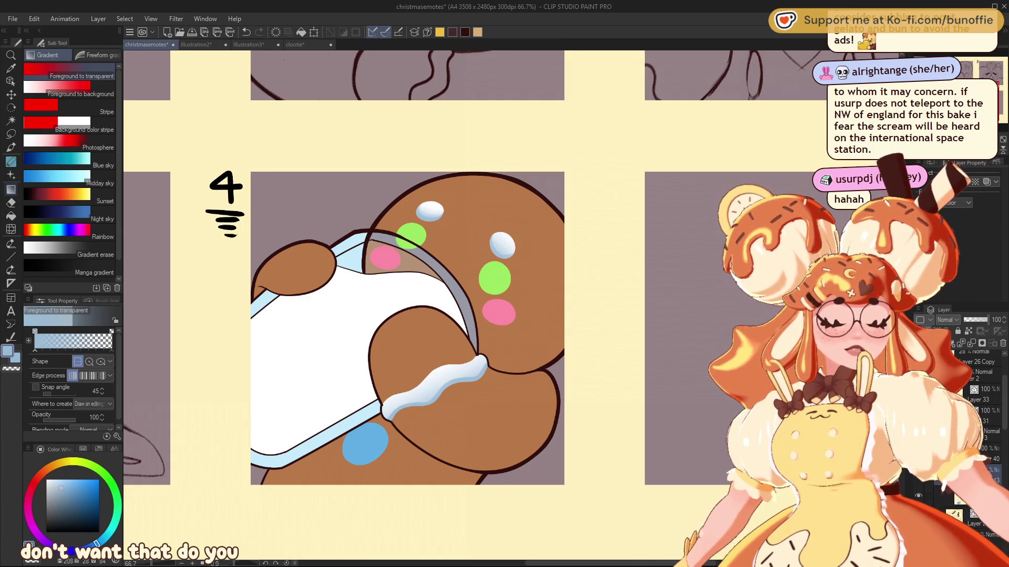
key(ctrl+minus)
key(ctrl+minus)
key(ctrl+minus)
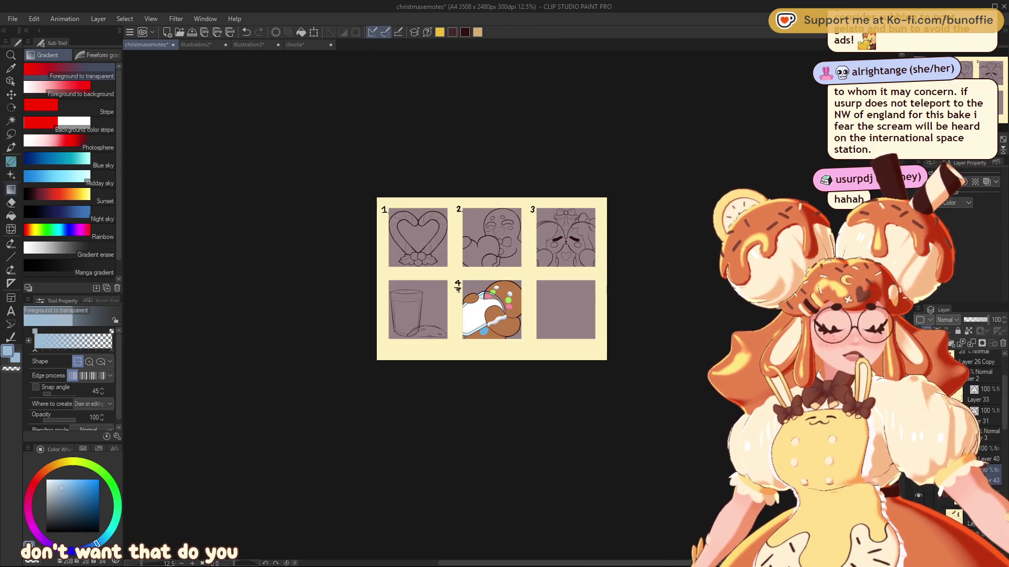
Choose a darker brown on the colour wheel for shading the cookie
key(ctrl+plus)
key(ctrl+plus)
key(ctrl+plus)
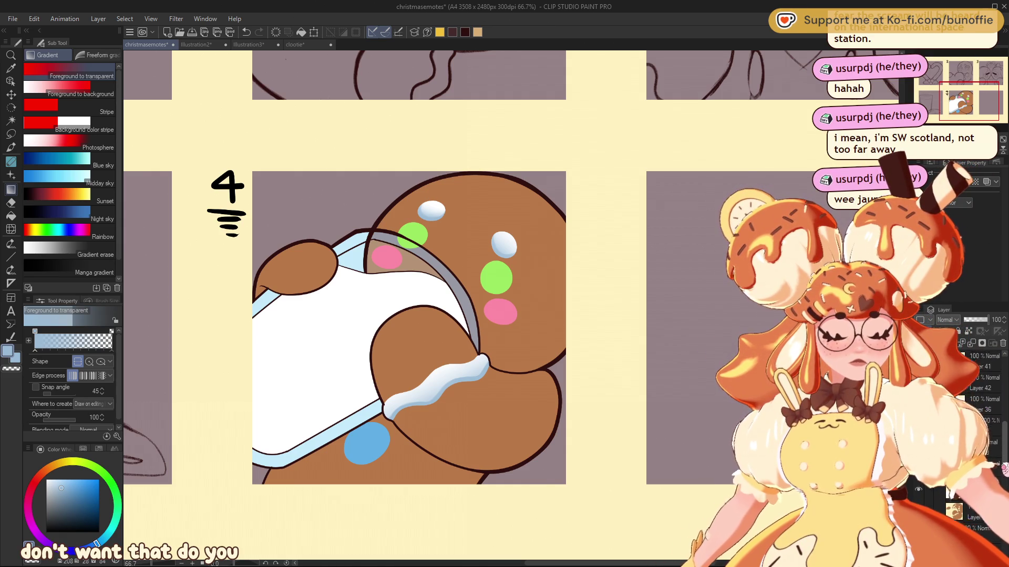
scroll(977, 410, down, 3)
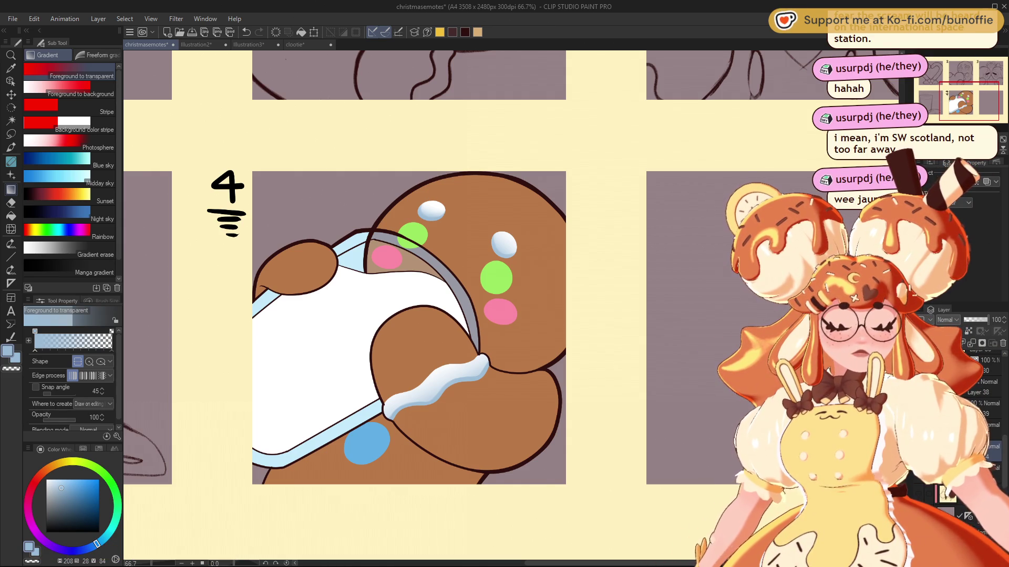
drag(52, 474, 49, 476)
click(86, 497)
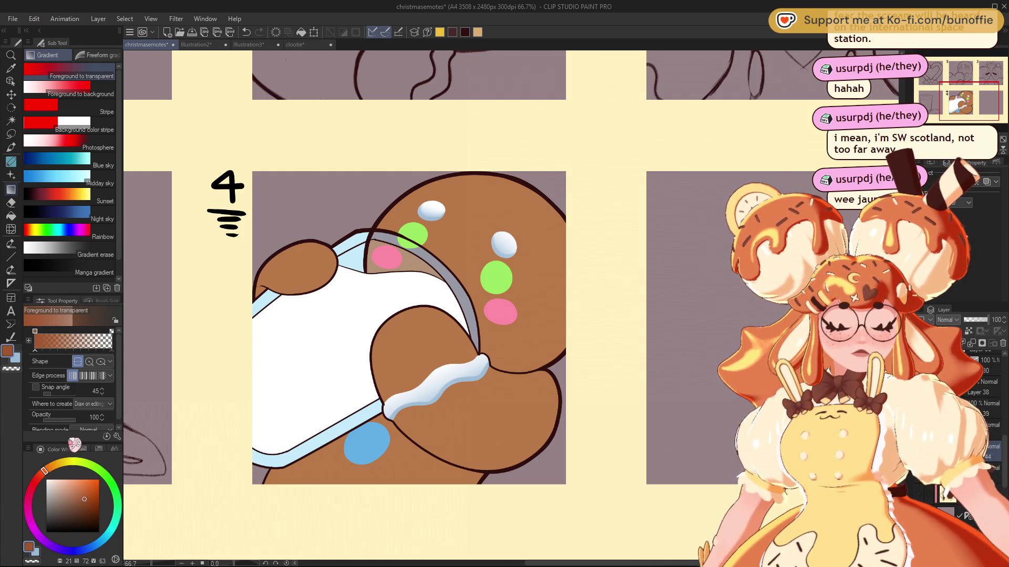
Paint darker-brown shading down the cookie's right edge with a slightly larger brush
click(10, 148)
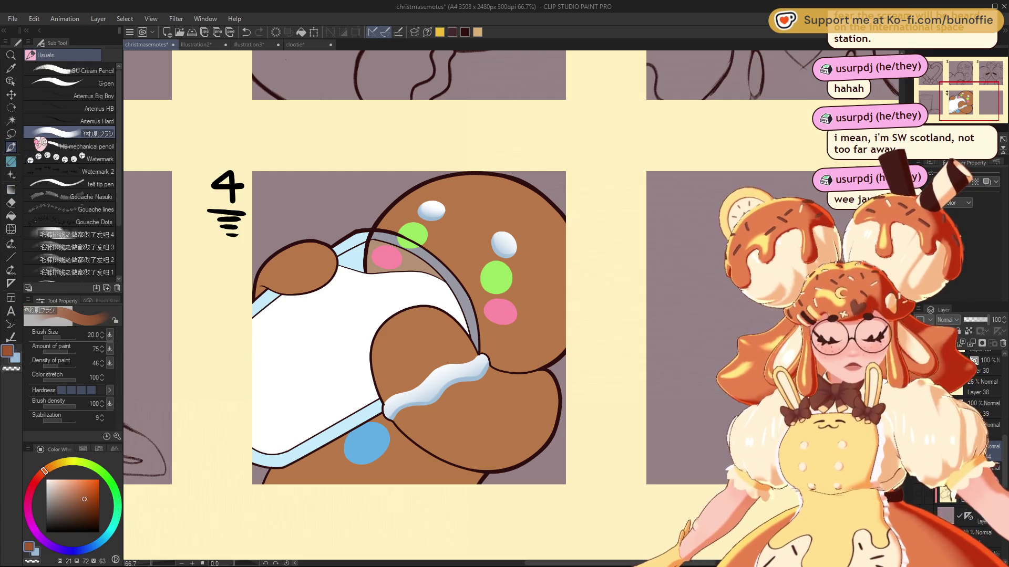
key(bracketright)
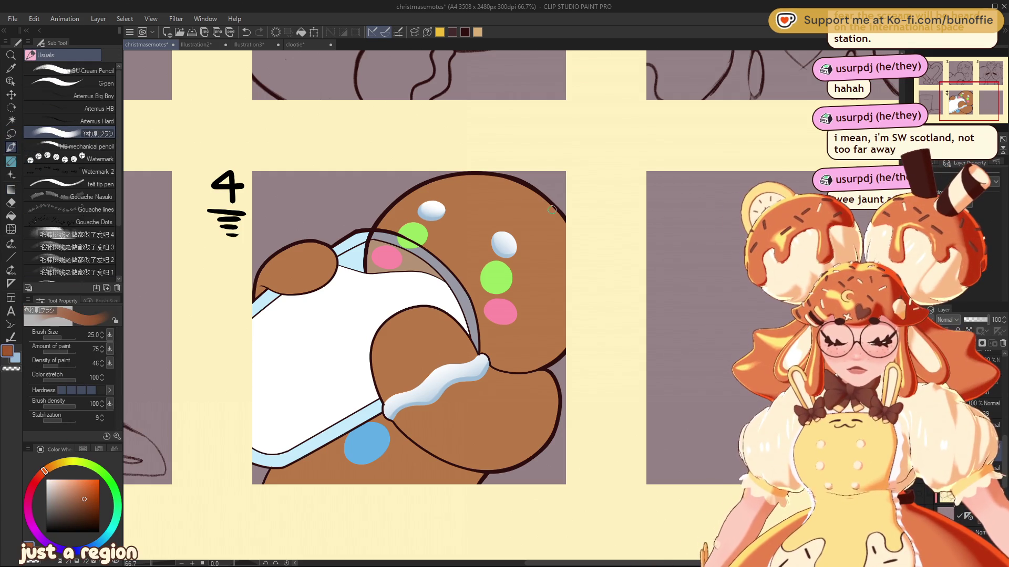
mouse_move(554, 205)
mouse_down()
mouse_move(567, 320)
mouse_move(534, 370)
mouse_up()
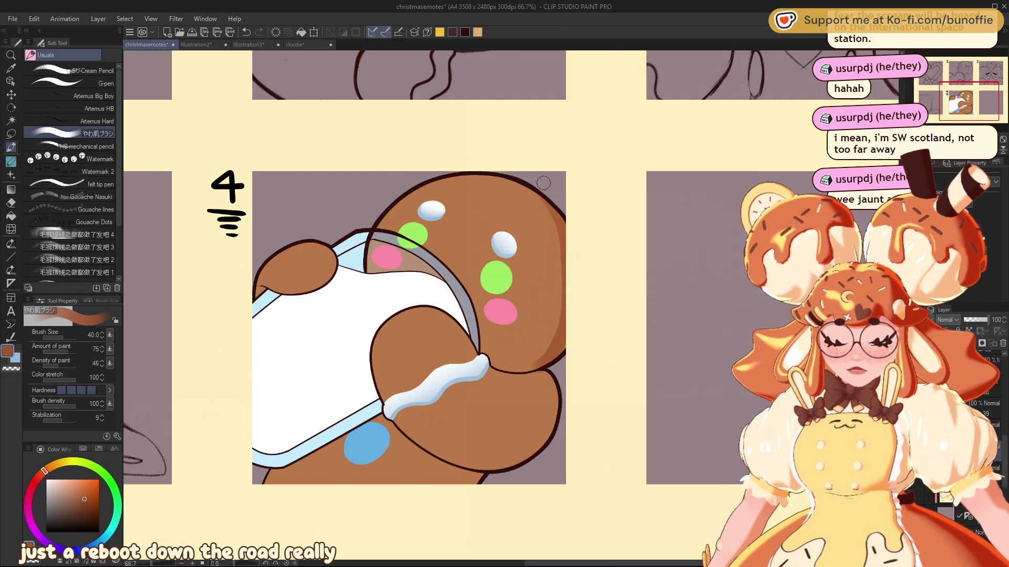
key(ctrl+z)
mouse_move(575, 269)
mouse_down()
mouse_move(565, 336)
mouse_move(516, 363)
mouse_move(536, 370)
mouse_move(496, 370)
mouse_up()
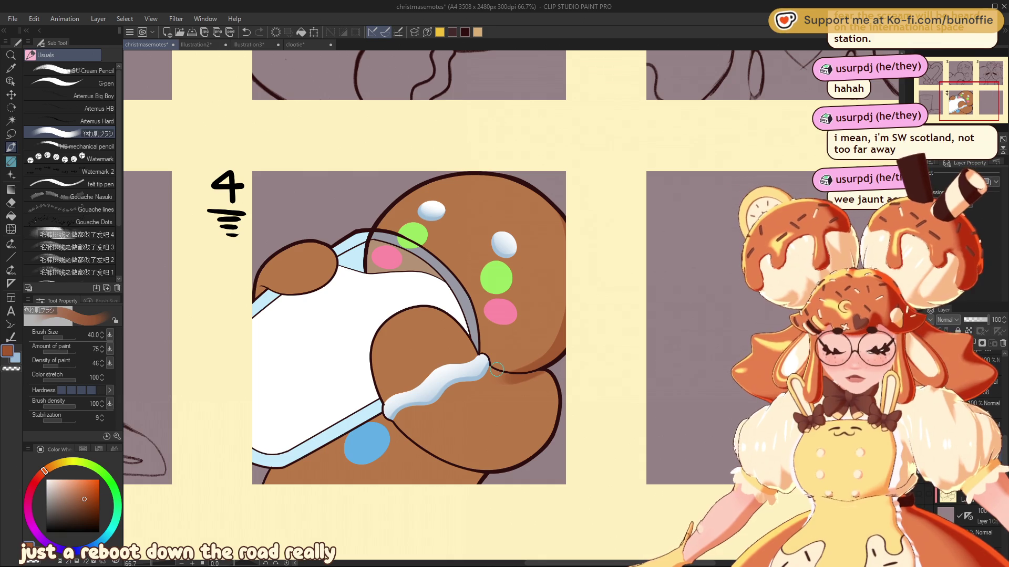
key(c)
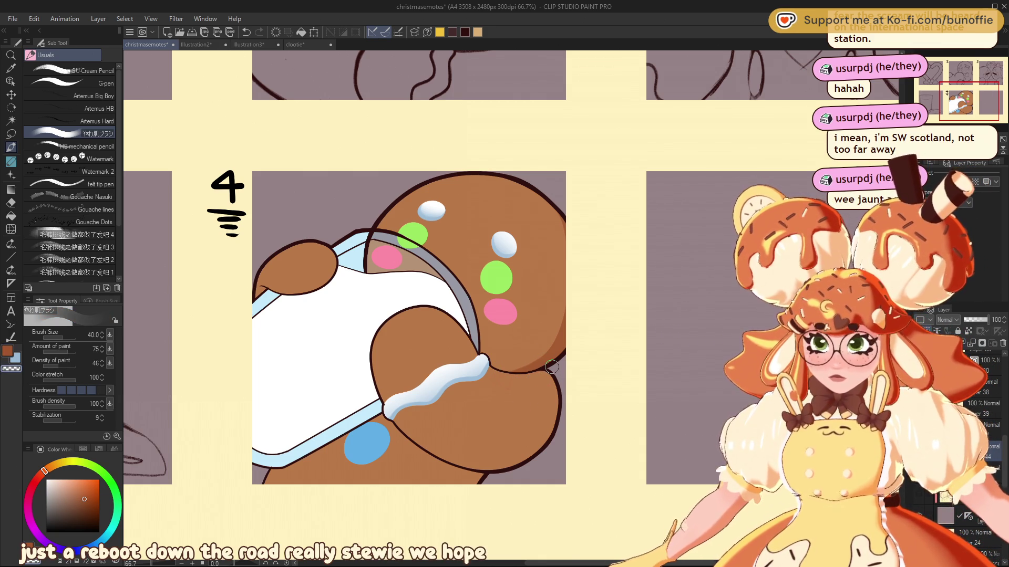
key(c)
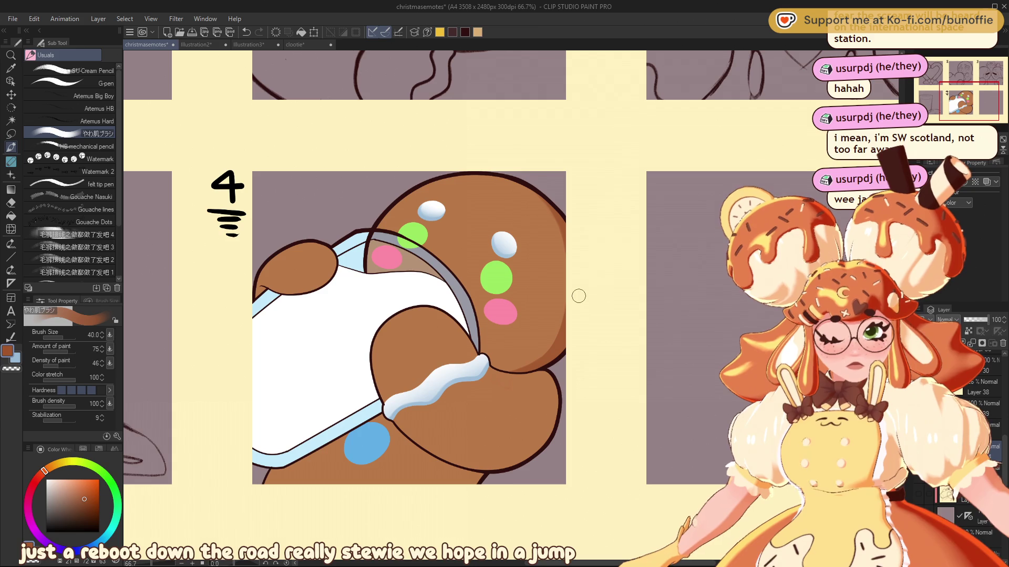
scroll(420, 316, left, 5)
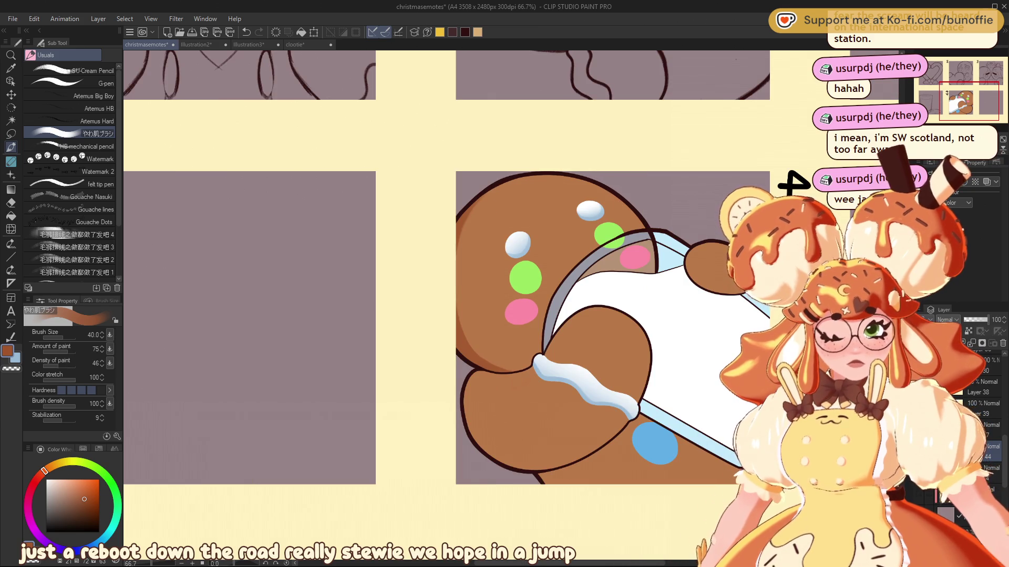
Shade the cookie's lower-left edge darker and soften it with transparent colour
drag(458, 336, 494, 371)
key(c)
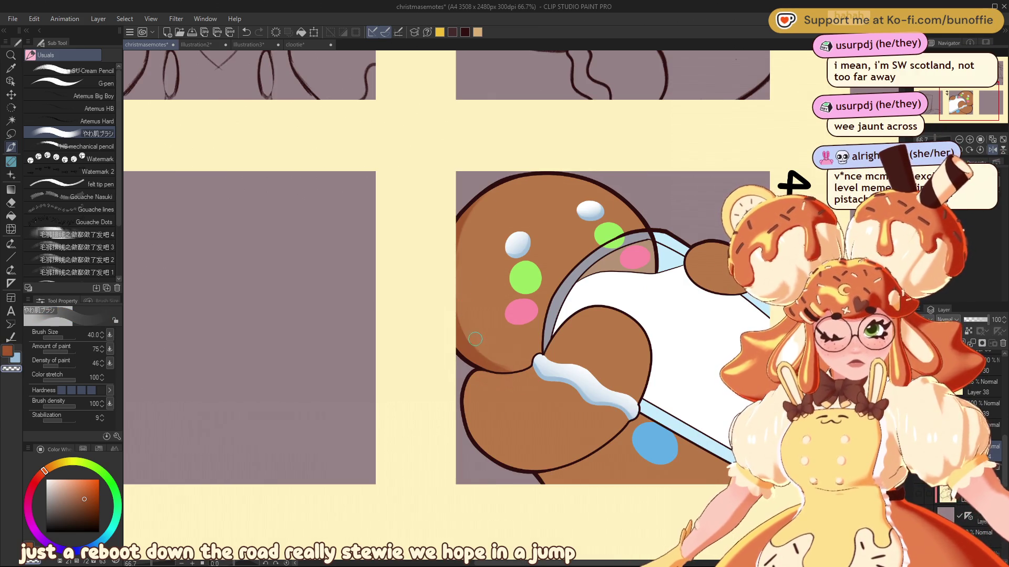
mouse_move(458, 307)
mouse_down()
mouse_move(488, 363)
mouse_move(528, 358)
mouse_up()
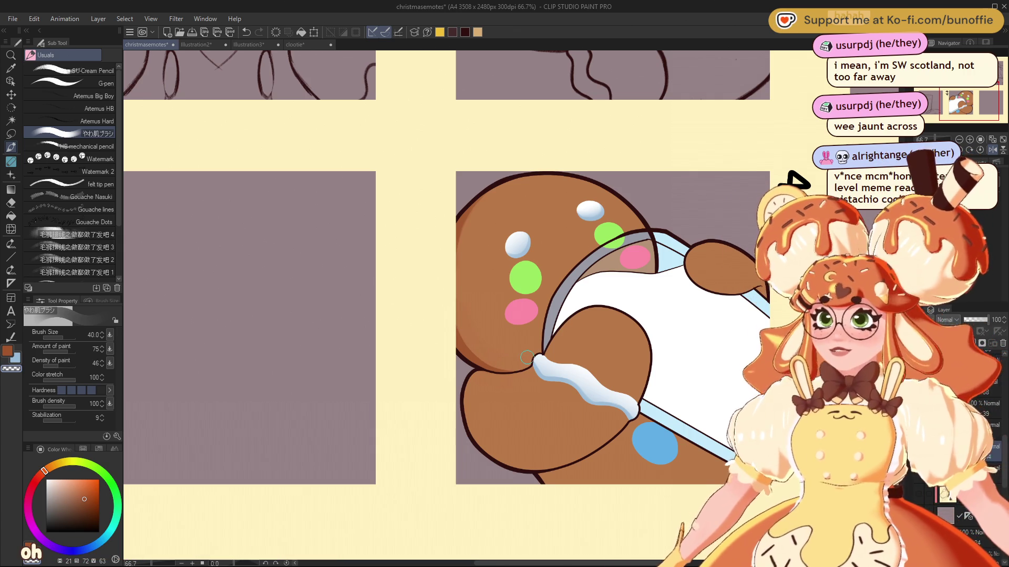
drag(980, 103, 993, 99)
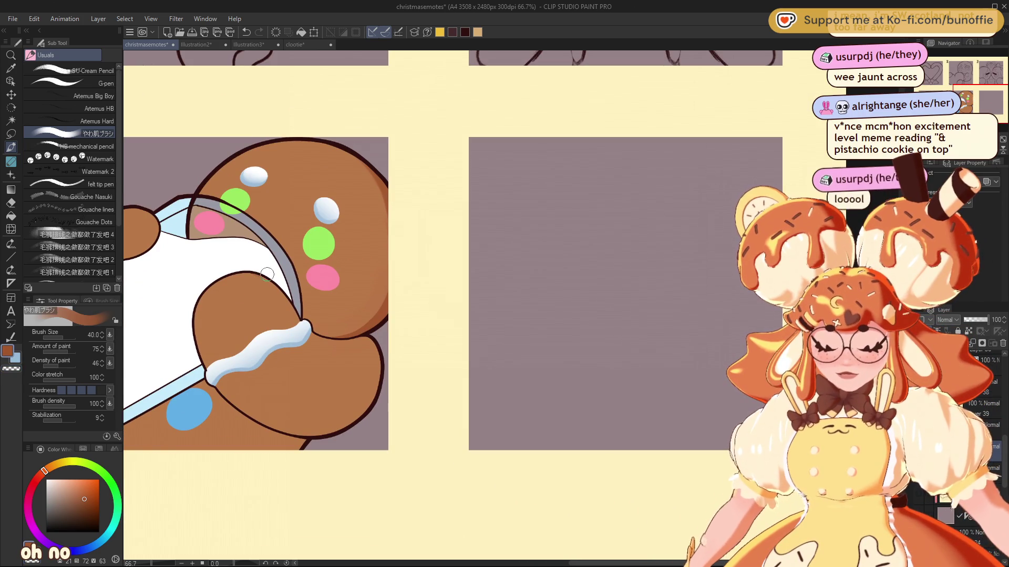
Darken the arm's edge at brush size 17, then the lower-right outline at size 25
drag(263, 272, 287, 301)
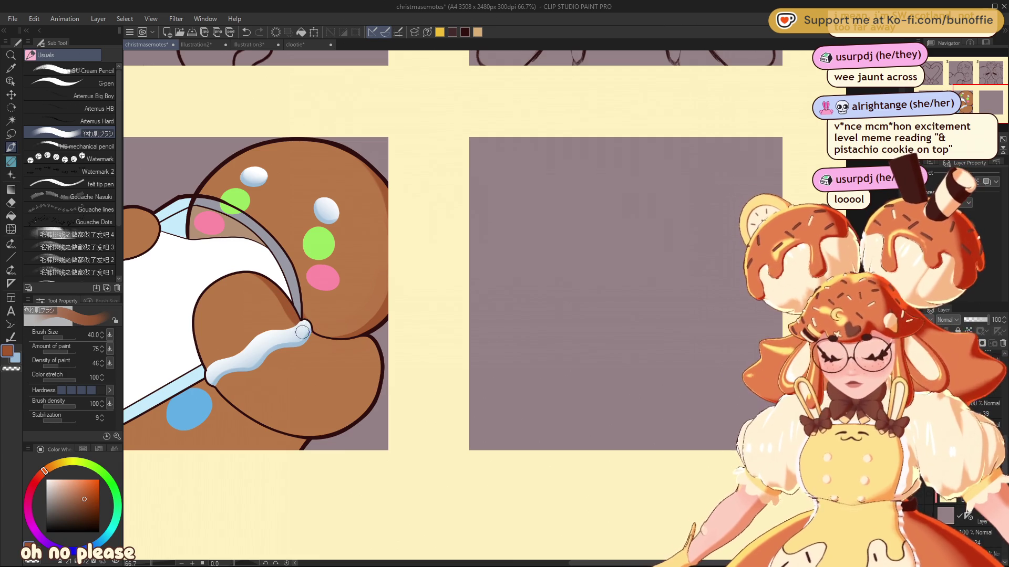
key(bracketleft)
key(bracketleft)
key(bracketleft)
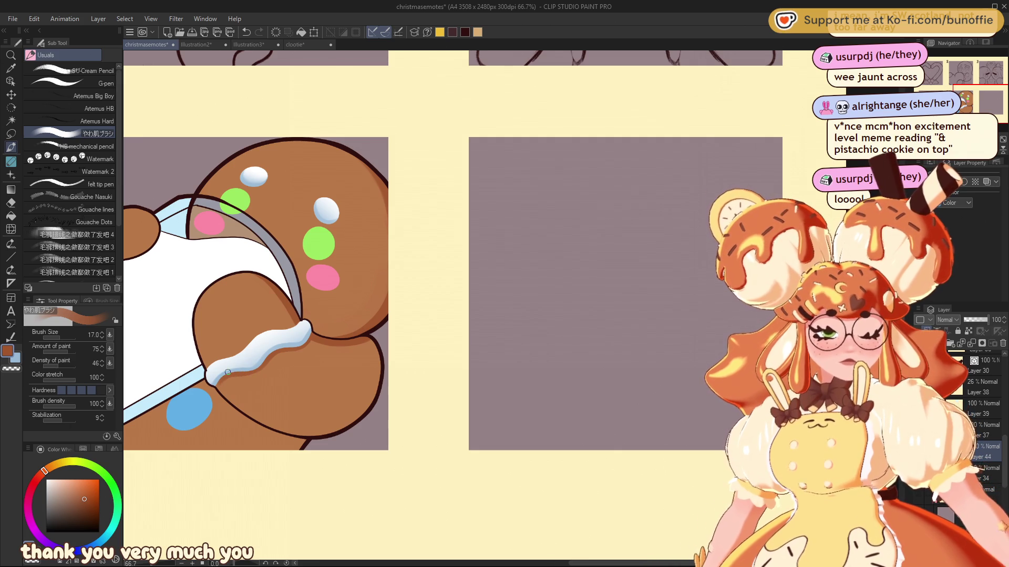
mouse_move(975, 94)
mouse_down()
mouse_move(951, 95)
mouse_move(963, 95)
mouse_up()
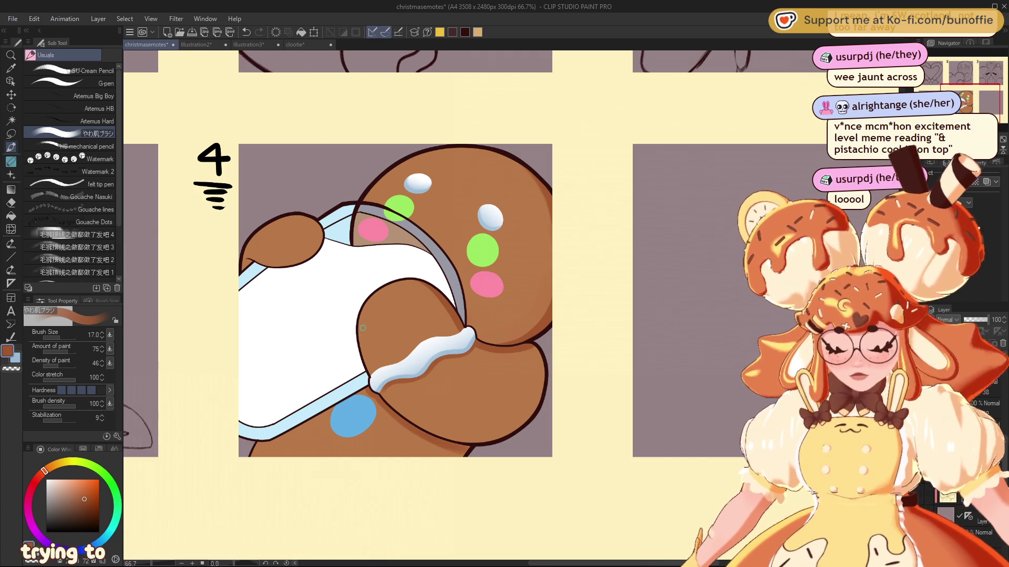
key(bracketright)
key(bracketright)
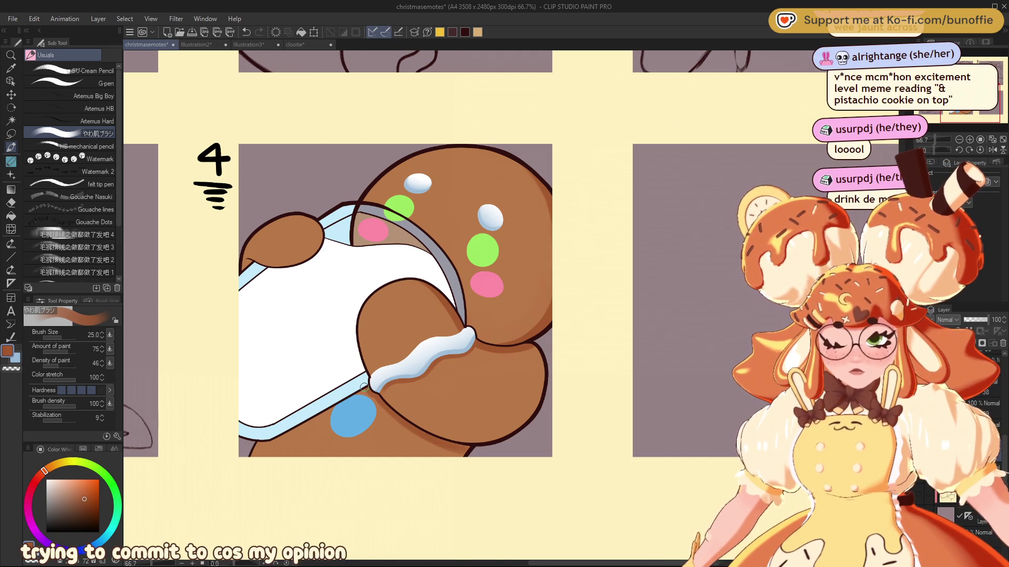
mouse_move(375, 398)
mouse_down()
mouse_move(413, 432)
mouse_move(393, 420)
mouse_up()
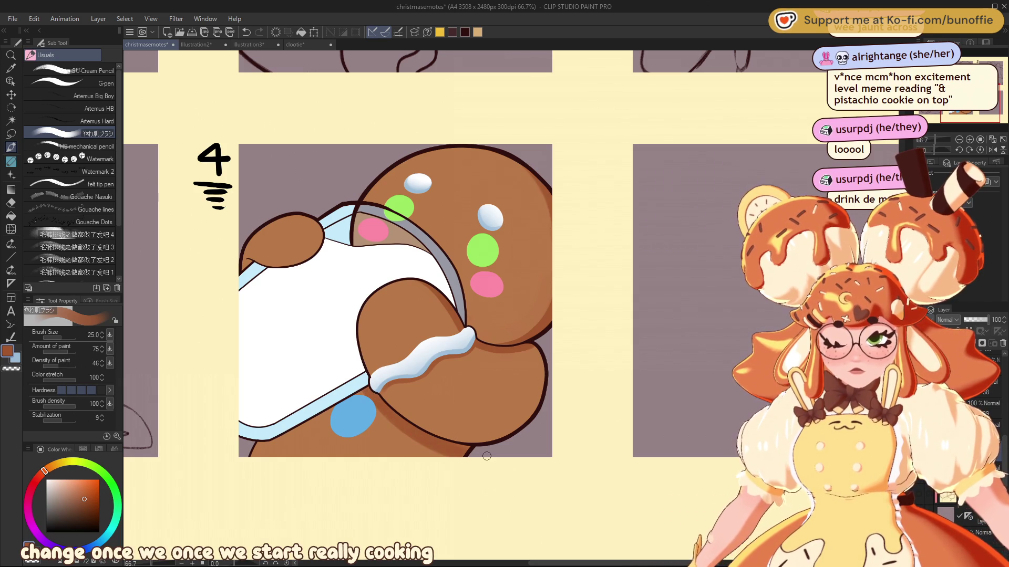
Mirror the canvas to check the drawing, then flip it back and recentre the gingerbread panel
key(h)
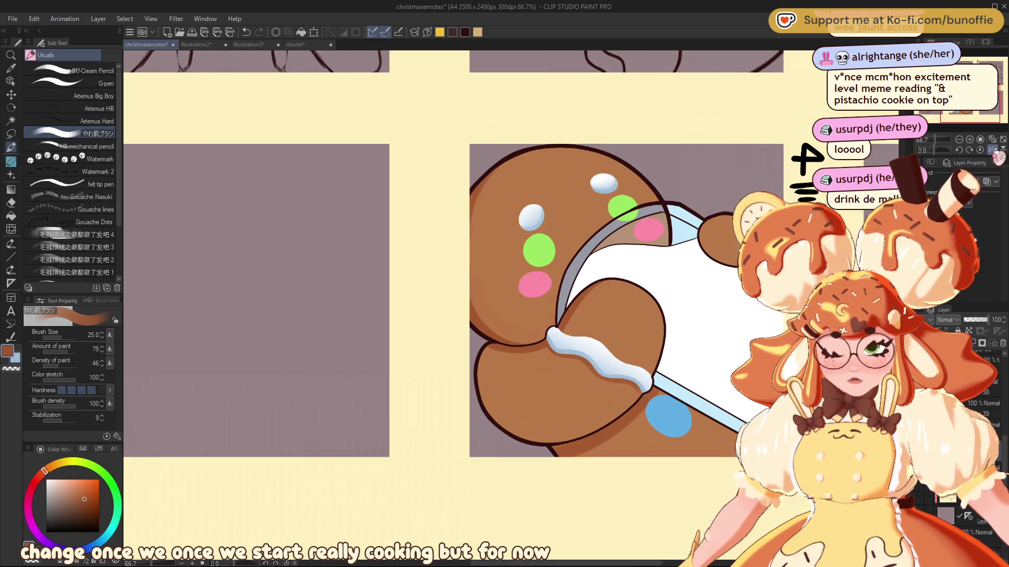
scroll(801, 109, right, 5)
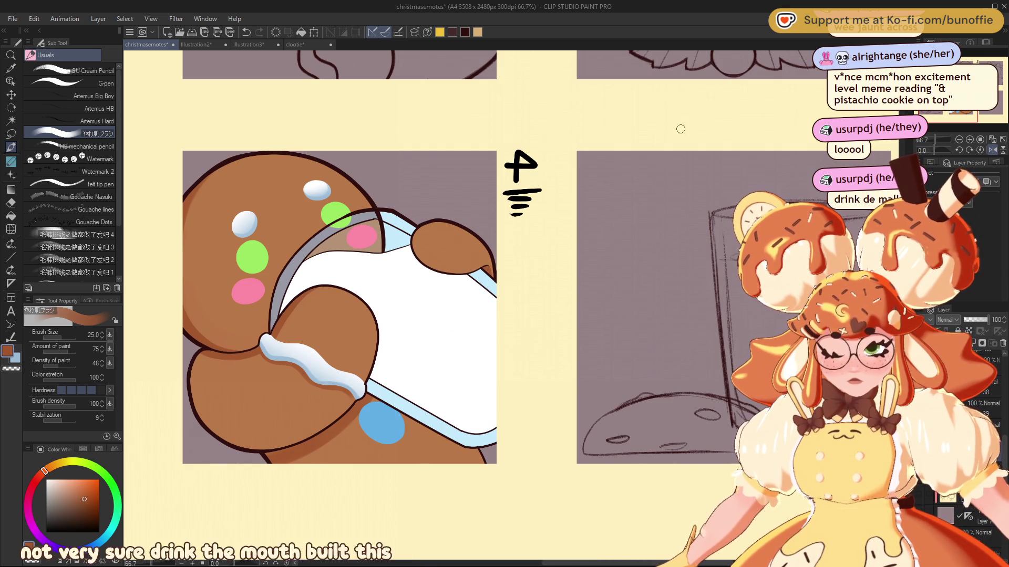
click(992, 150)
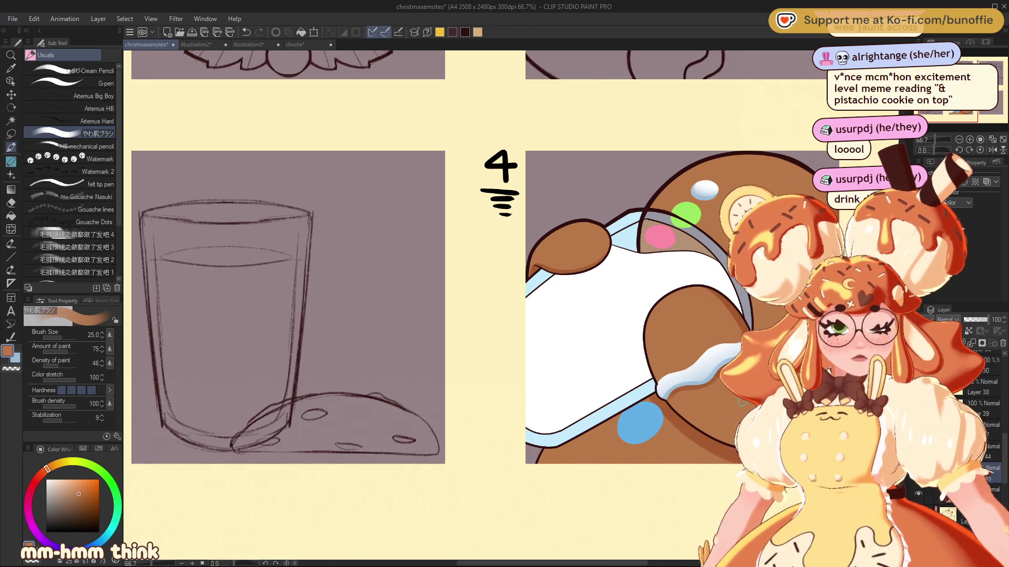
drag(737, 404, 374, 391)
Pick a lighter tan and add a gradient highlight across the gingerbread head
click(52, 466)
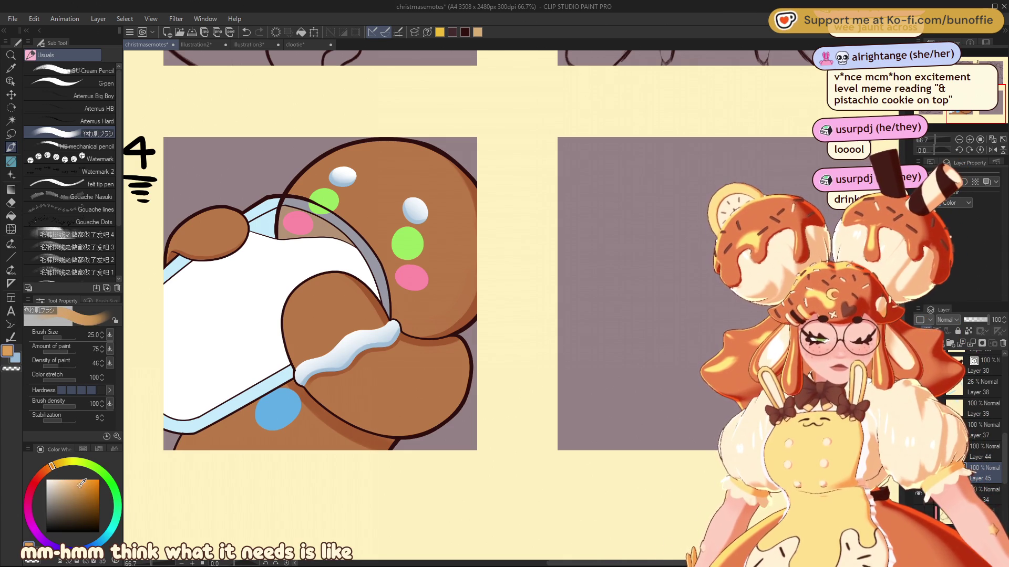
click(11, 134)
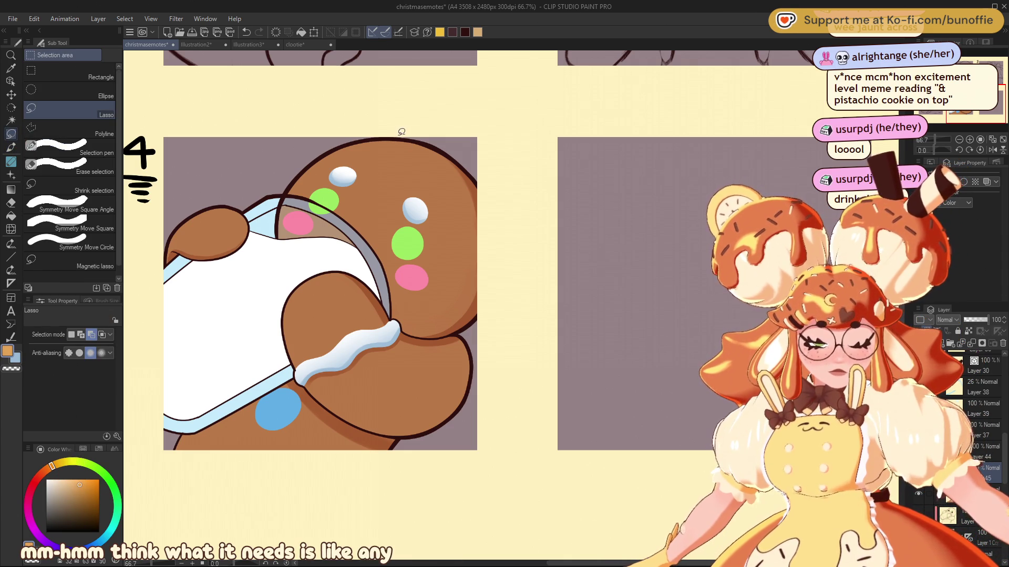
drag(399, 135, 304, 159)
mouse_move(280, 235)
mouse_down()
mouse_move(360, 257)
mouse_move(410, 331)
mouse_move(473, 328)
mouse_move(365, 122)
mouse_up()
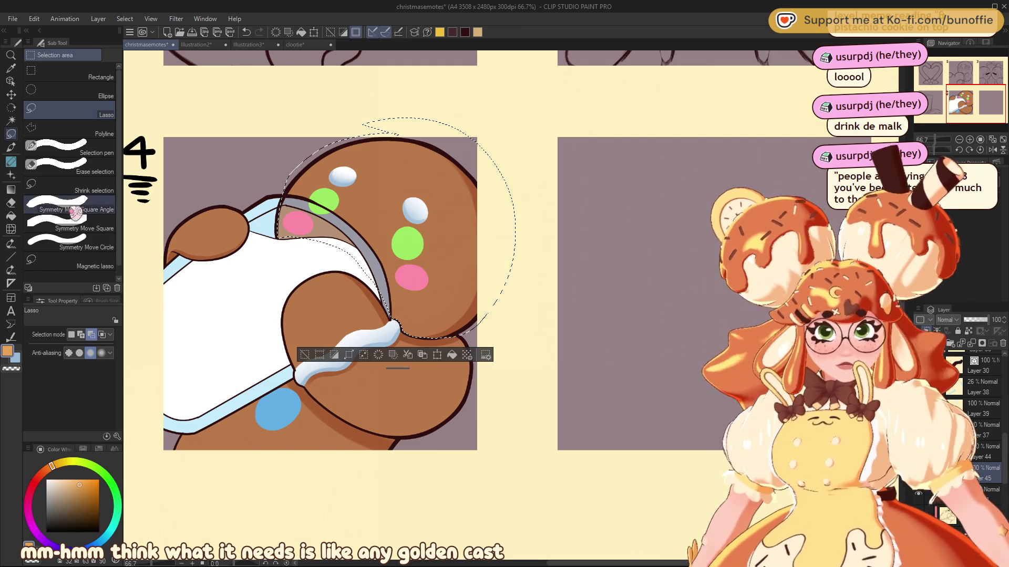
click(11, 189)
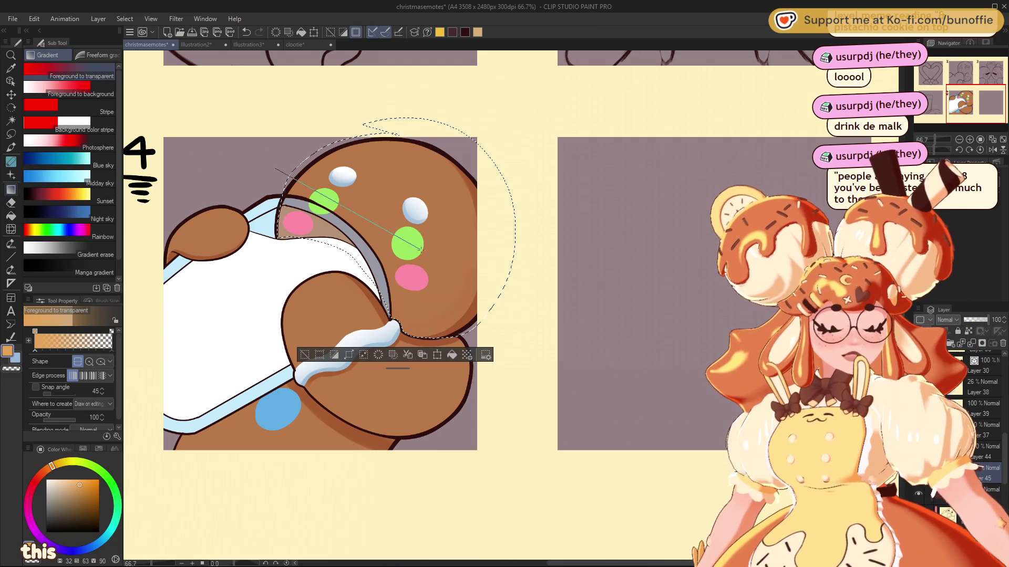
drag(319, 173, 507, 298)
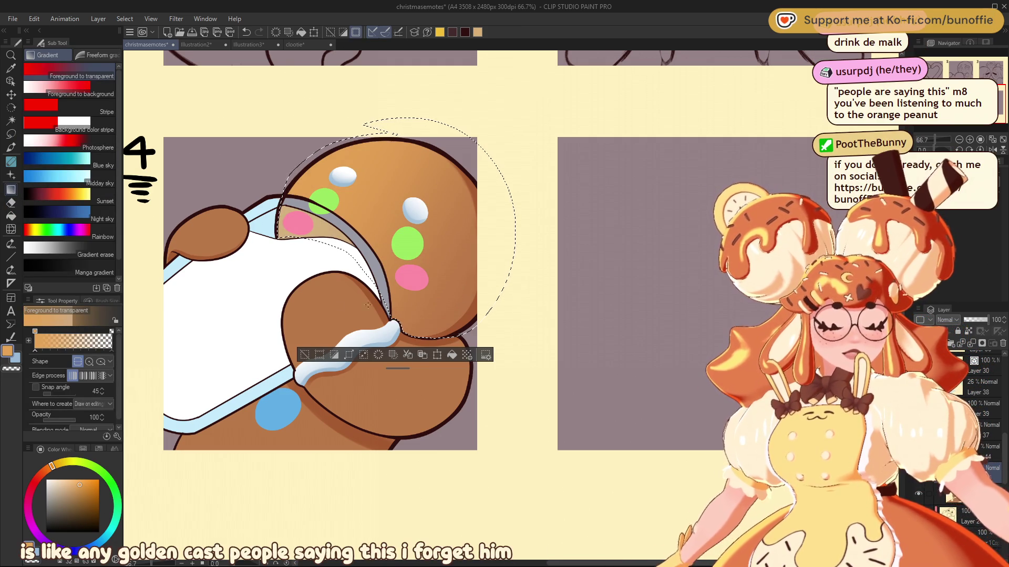
click(304, 355)
Add a light gradient highlight to the gingerbread's hand
click(11, 134)
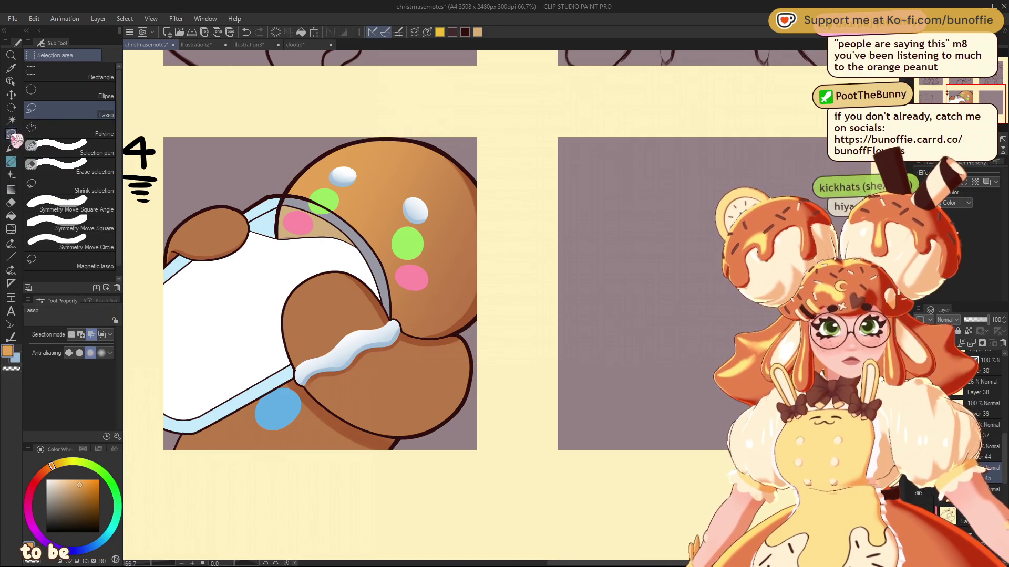
mouse_move(261, 231)
mouse_down()
mouse_move(218, 255)
mouse_move(189, 254)
mouse_move(195, 188)
mouse_move(270, 226)
mouse_up()
click(12, 190)
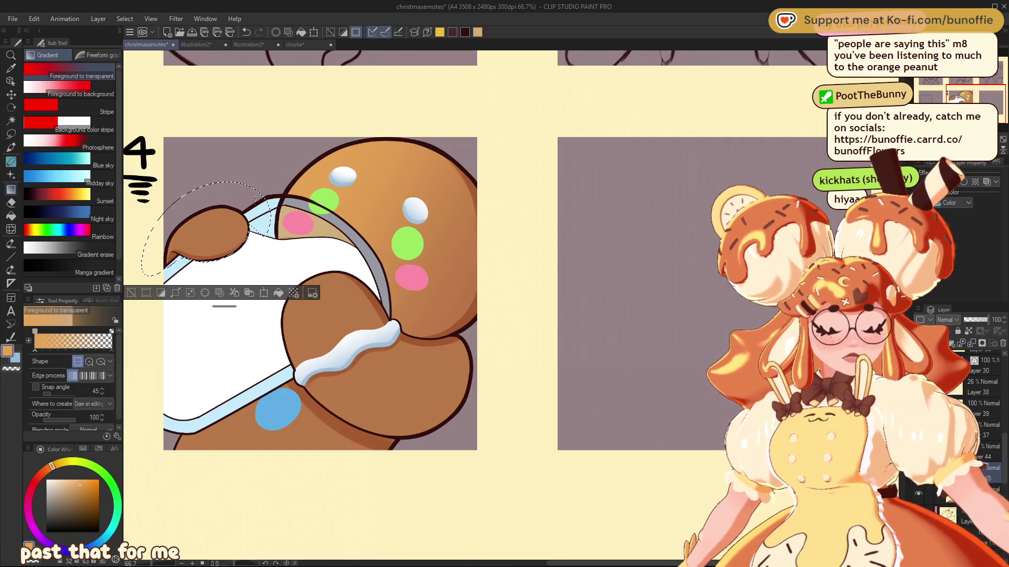
mouse_move(205, 247)
mouse_down()
mouse_move(225, 224)
mouse_move(231, 232)
mouse_up()
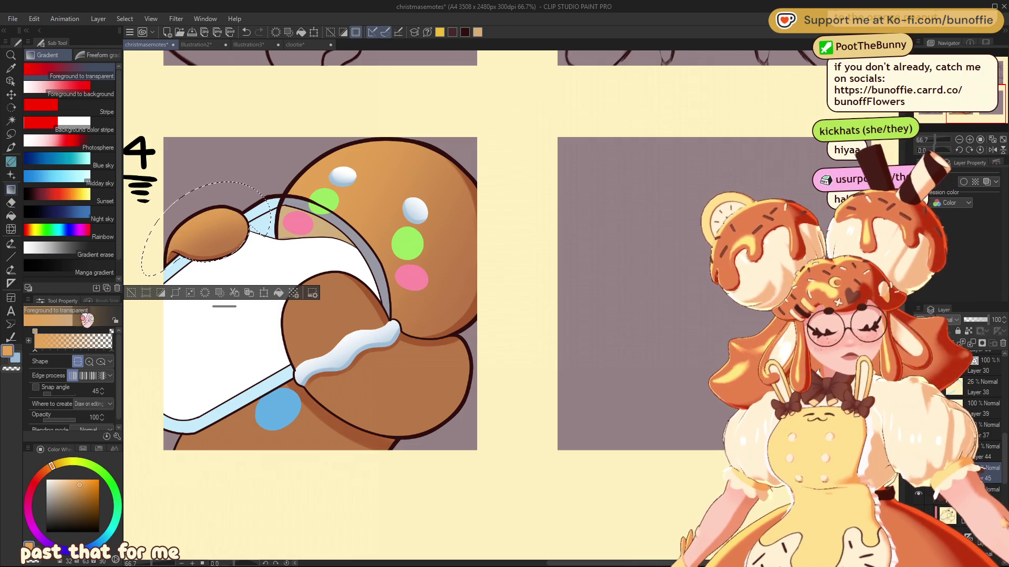
click(131, 293)
Add a gradient to the cookie's lower arm, then zoom out to the whole sheet
click(11, 134)
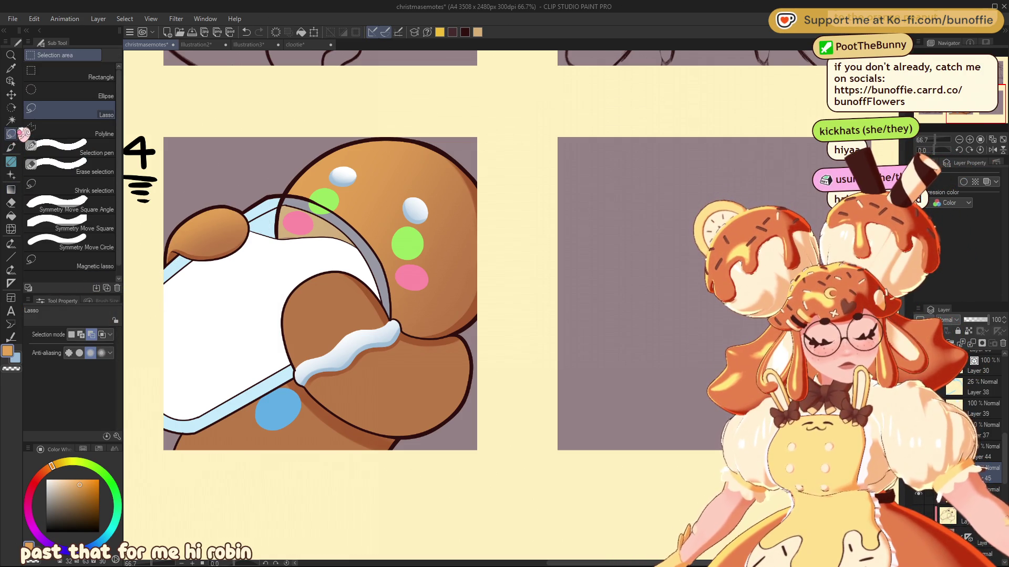
mouse_move(457, 335)
mouse_down()
mouse_move(416, 334)
mouse_move(397, 321)
mouse_up()
drag(345, 258, 286, 365)
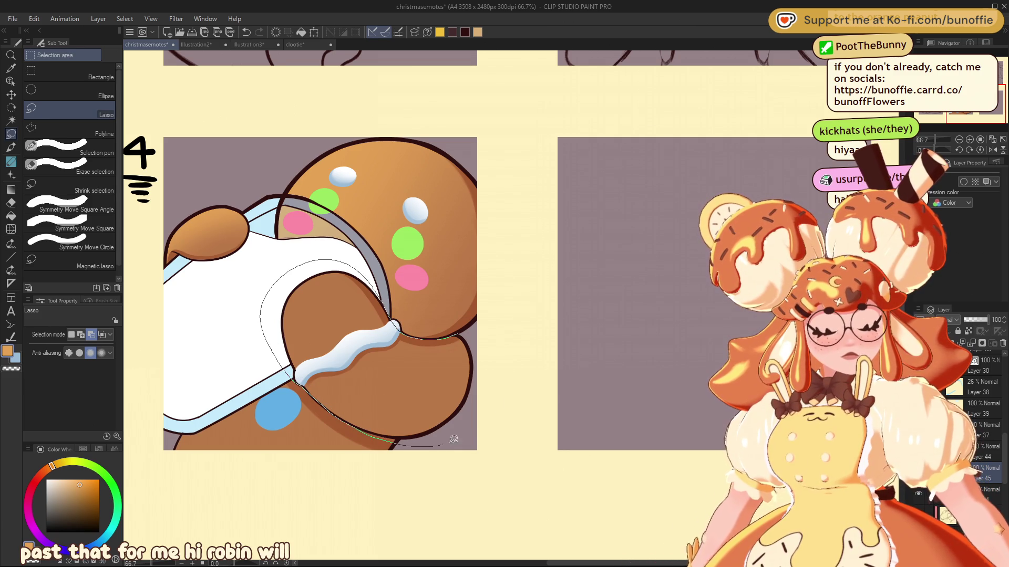
drag(439, 443, 496, 337)
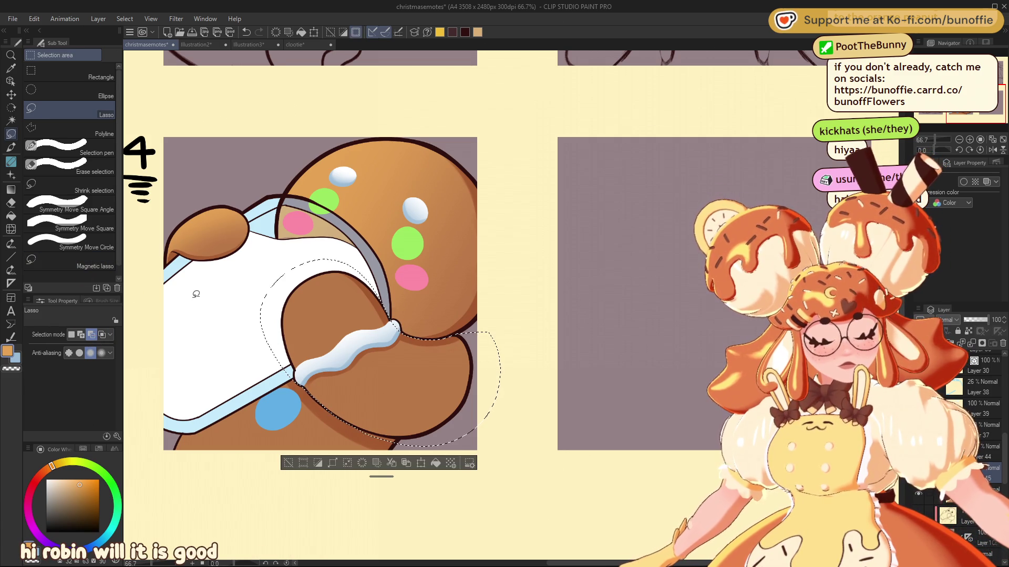
drag(370, 435, 405, 441)
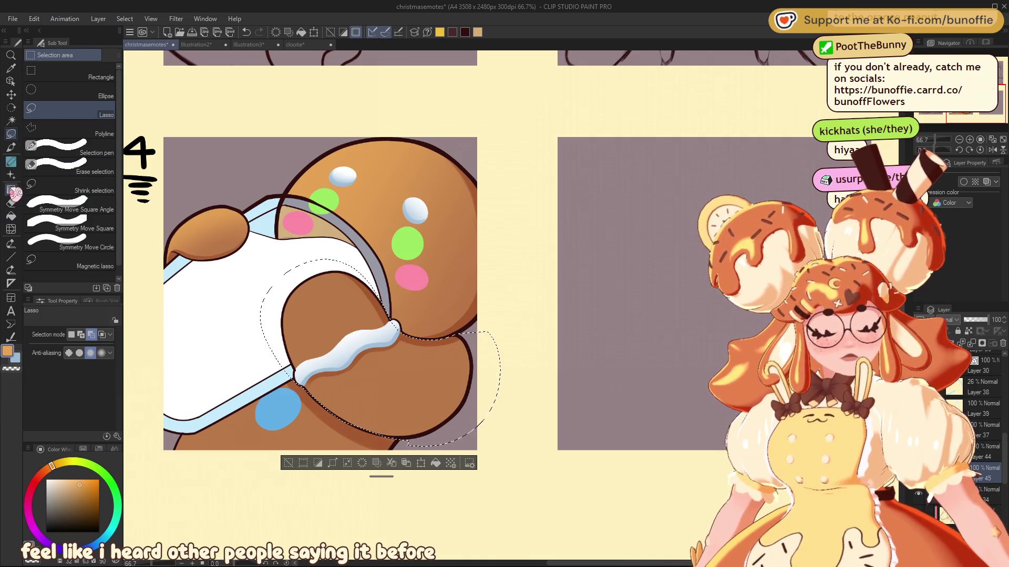
click(10, 189)
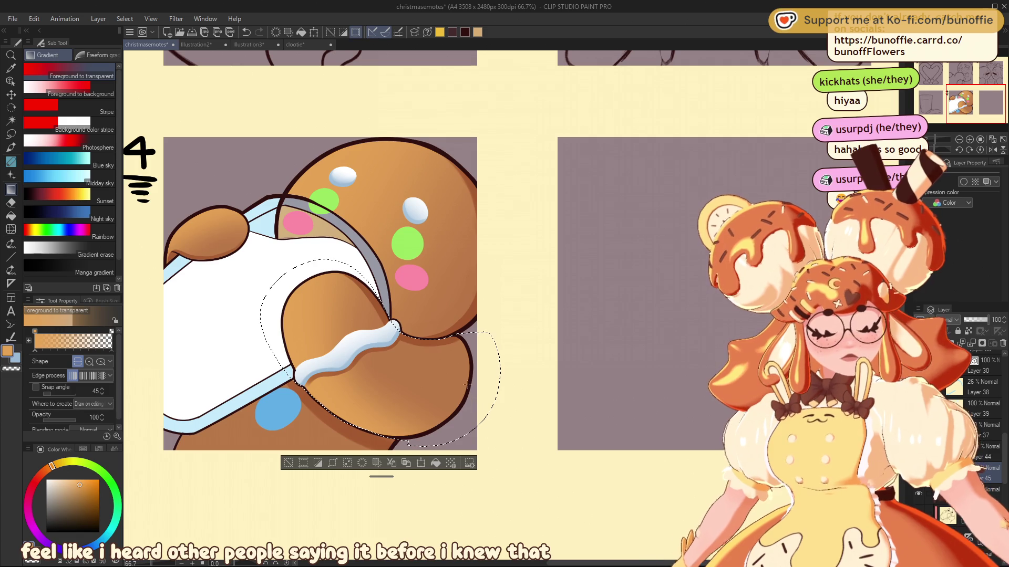
click(288, 462)
key(ctrl+minus)
key(ctrl+minus)
key(ctrl+minus)
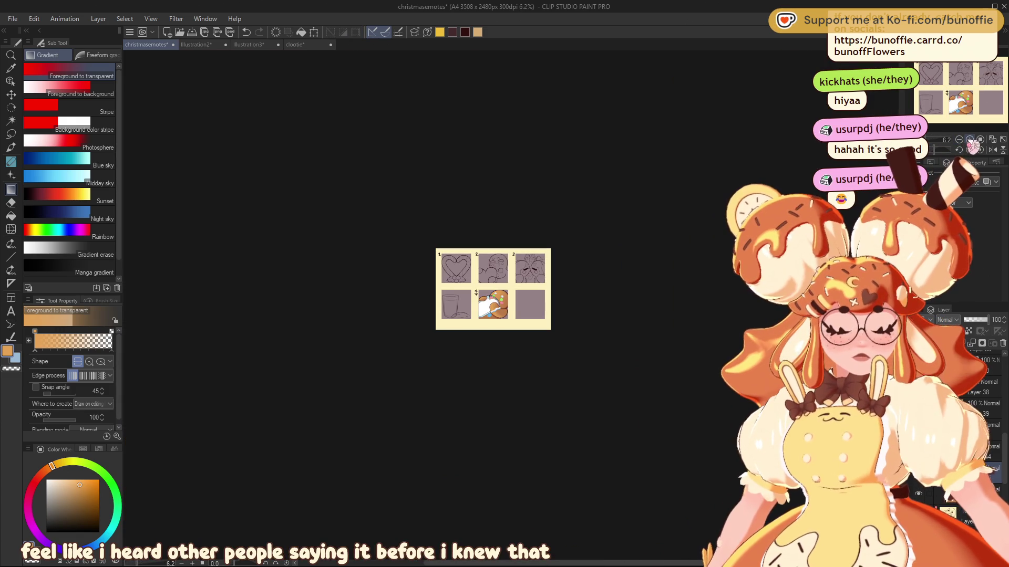
Add gradient shading to the cookie's bottom along the panel's lower edge
key(ctrl+plus)
key(ctrl+plus)
key(ctrl+plus)
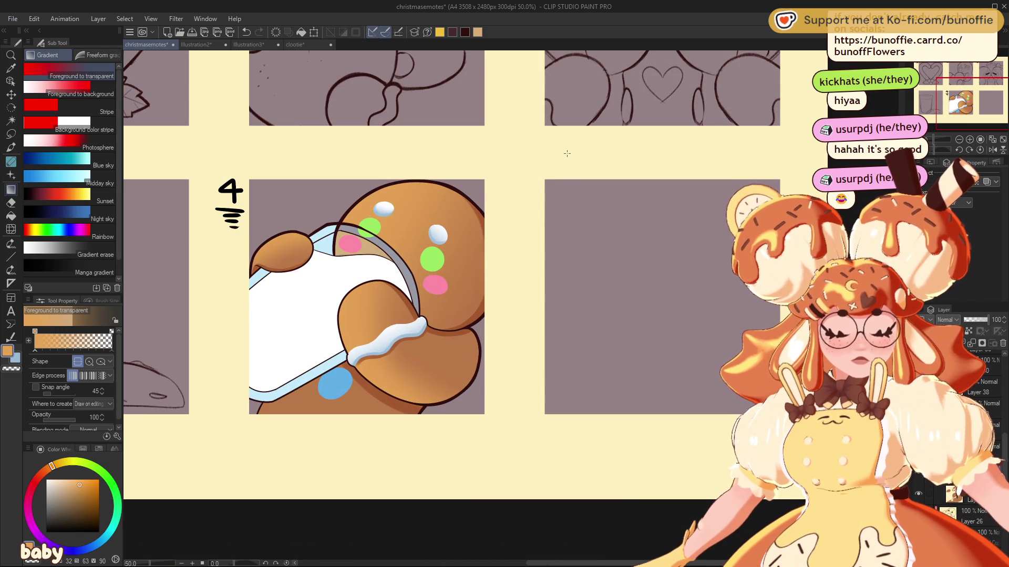
key(m)
drag(252, 437, 425, 419)
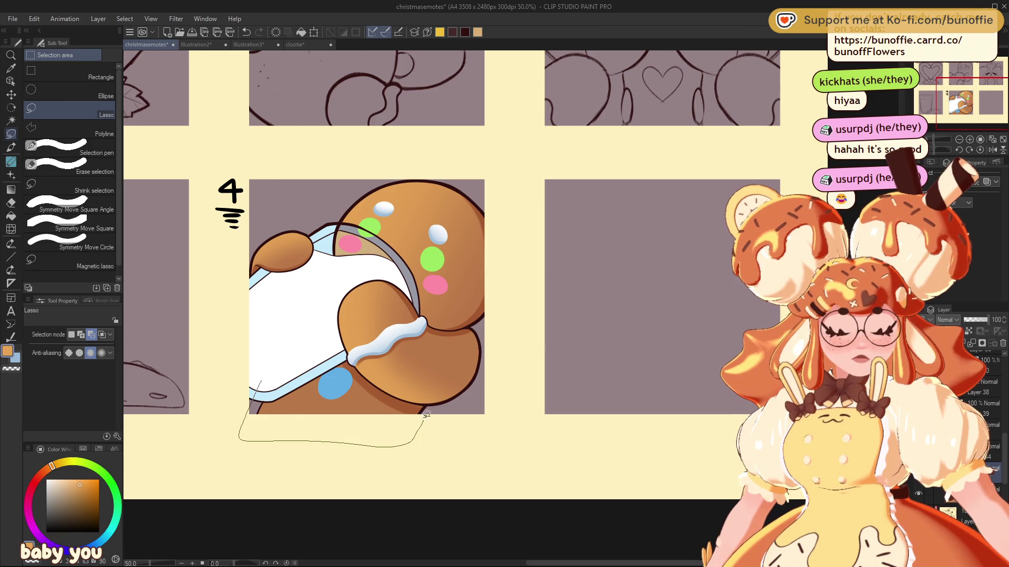
drag(354, 362, 343, 355)
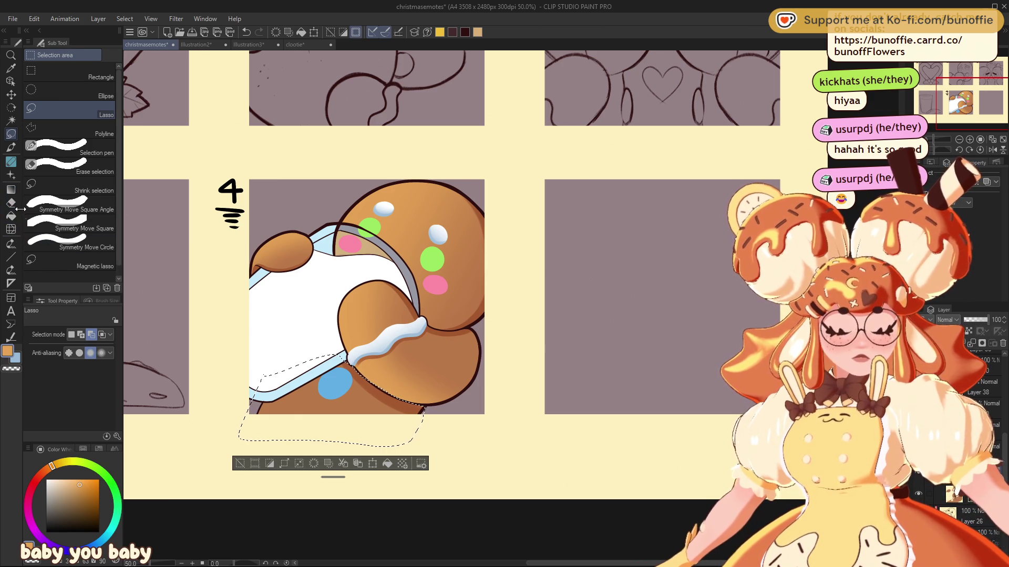
click(11, 190)
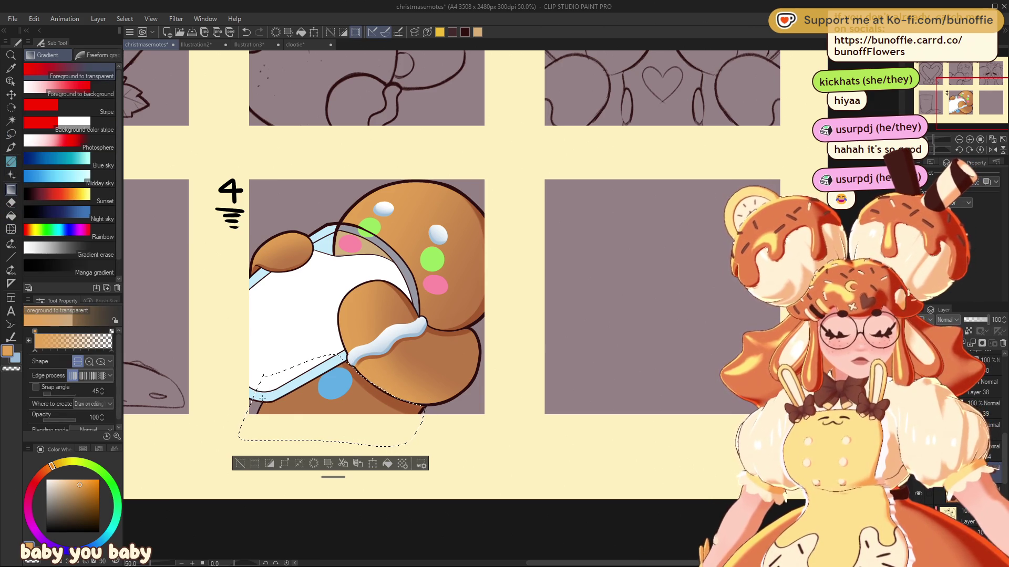
key(ctrl+d)
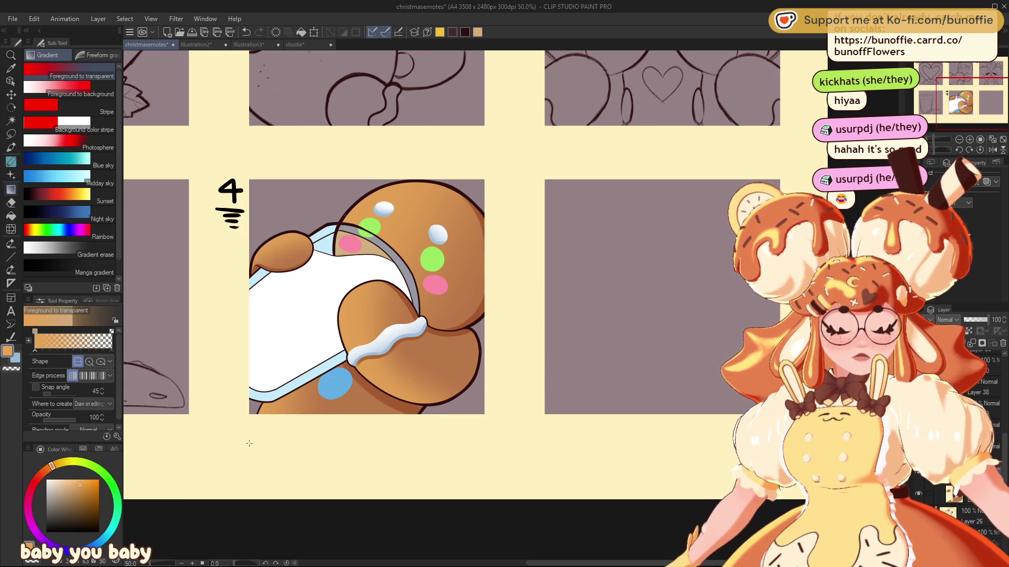
Warm the cookie's colours toward orange-brown with Hue/Saturation/Luminosity (Ctrl+U)
key(ctrl+u)
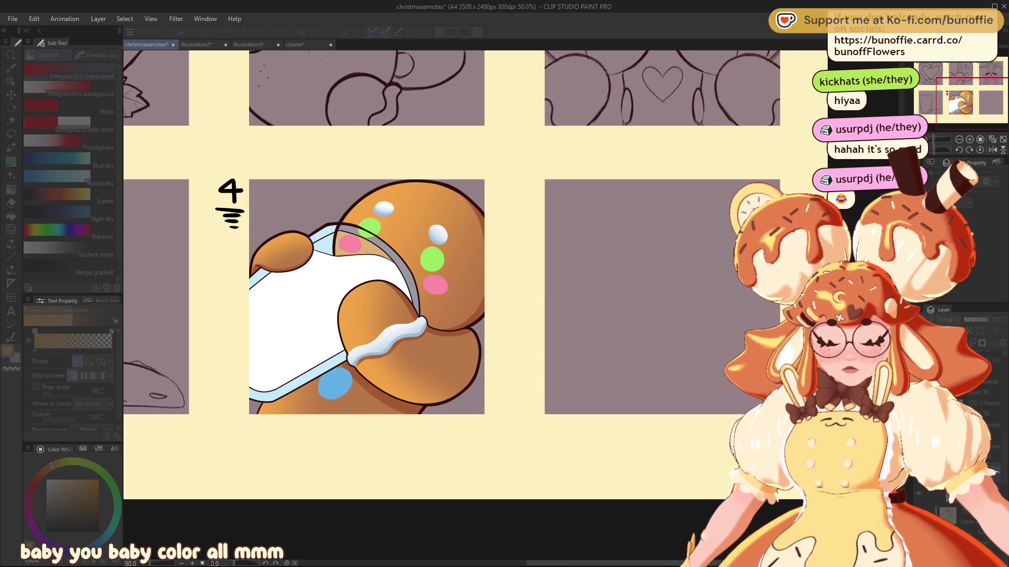
click(953, 130)
scroll(964, 147, down, 10)
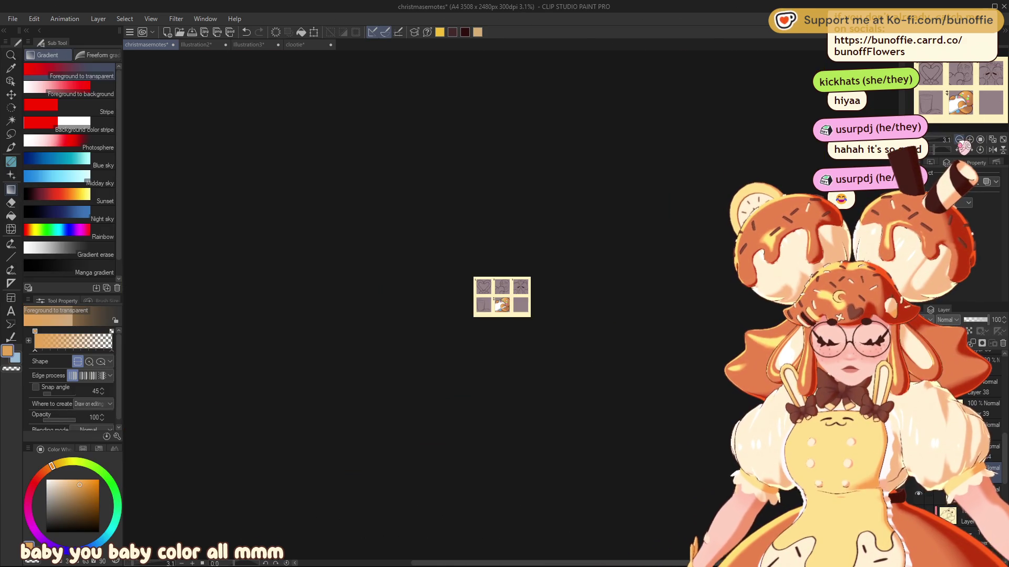
scroll(964, 147, down, 2)
scroll(972, 147, up, 10)
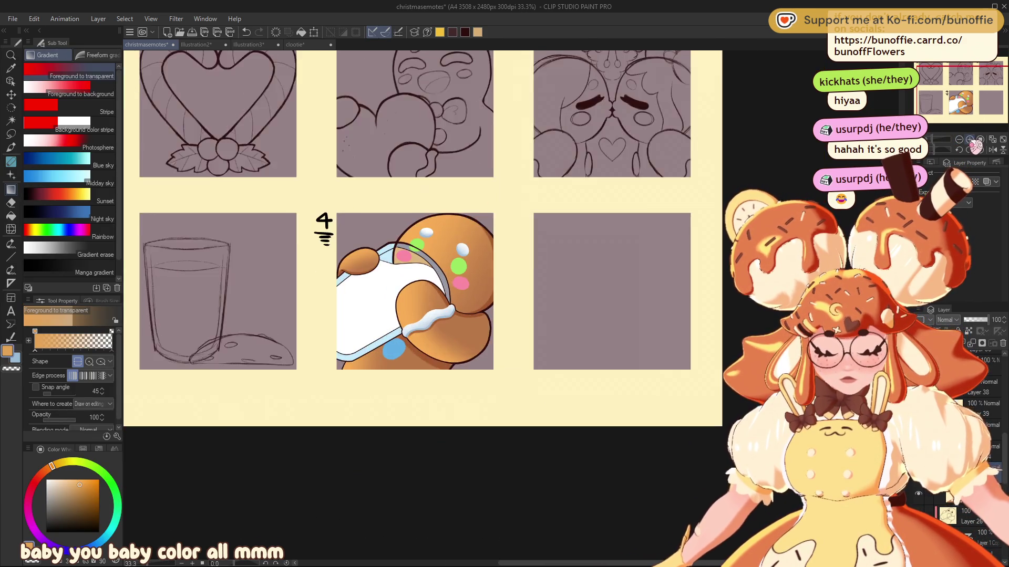
scroll(975, 147, up, 1)
drag(978, 95, 962, 89)
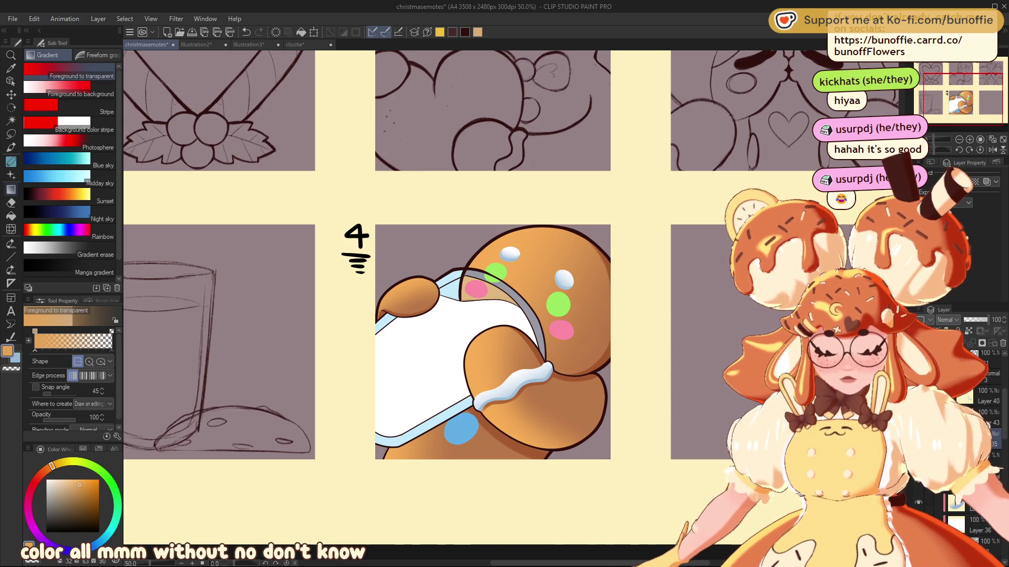
Sample the candy button's light green and darken it to a mid green for brush shading
alt+click(497, 269)
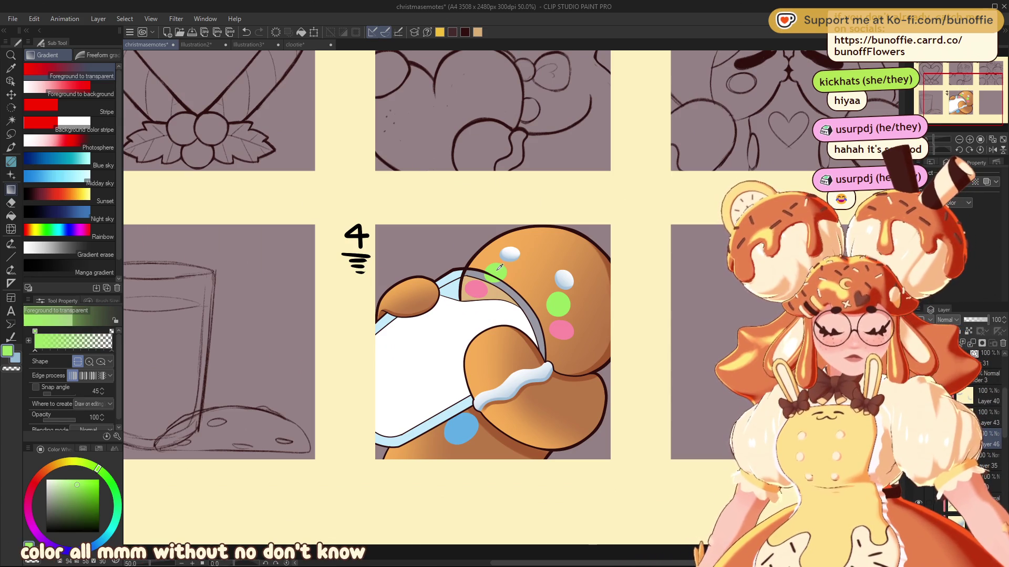
drag(84, 490, 85, 498)
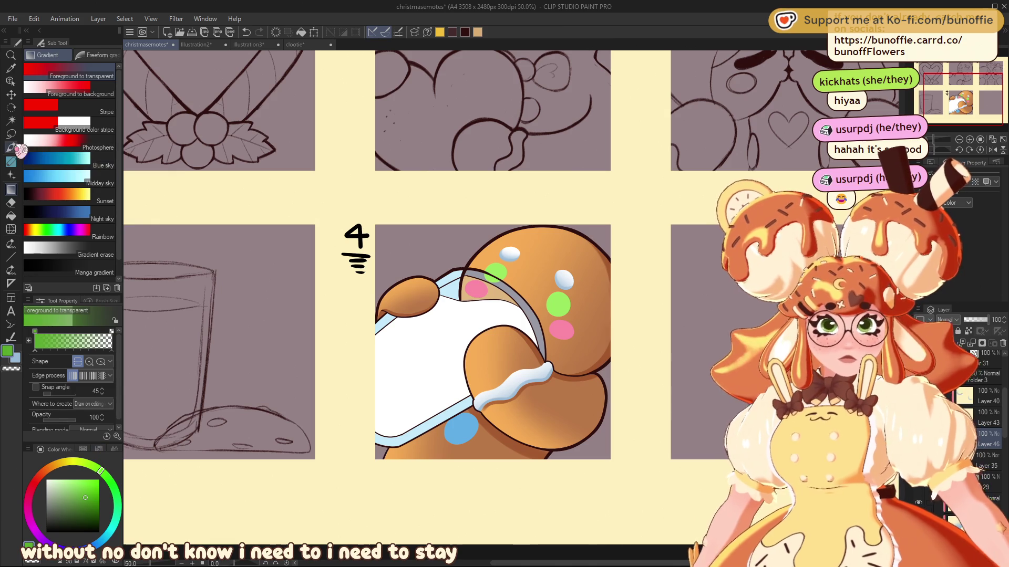
click(10, 148)
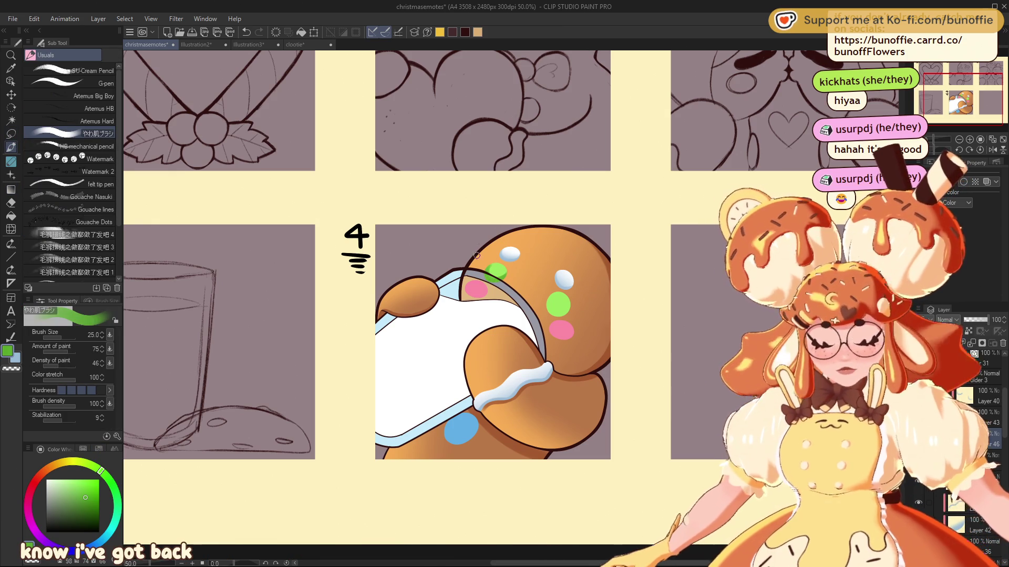
alt+click(505, 269)
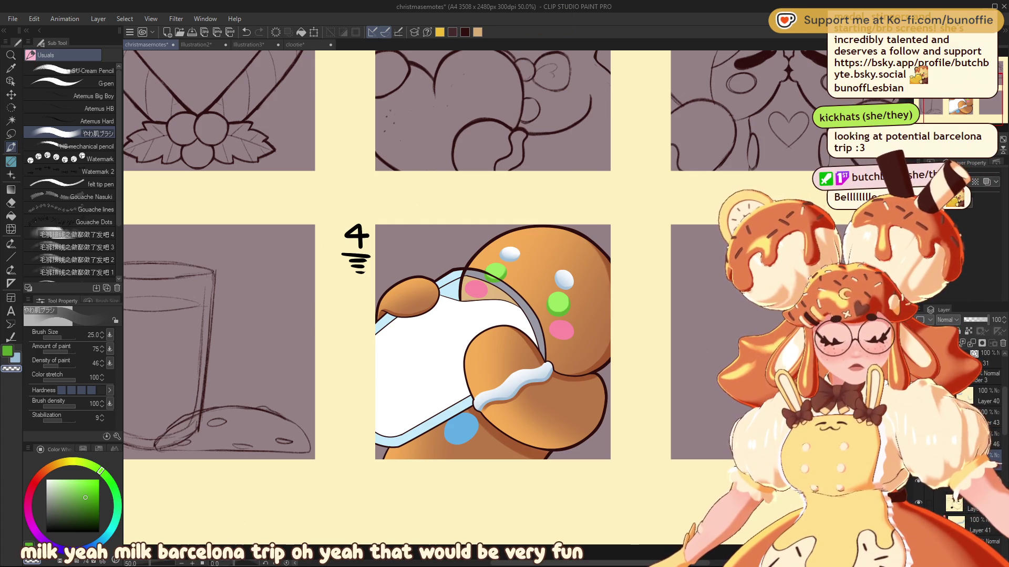
Select the upper-left green candy button for gradient shading
click(12, 134)
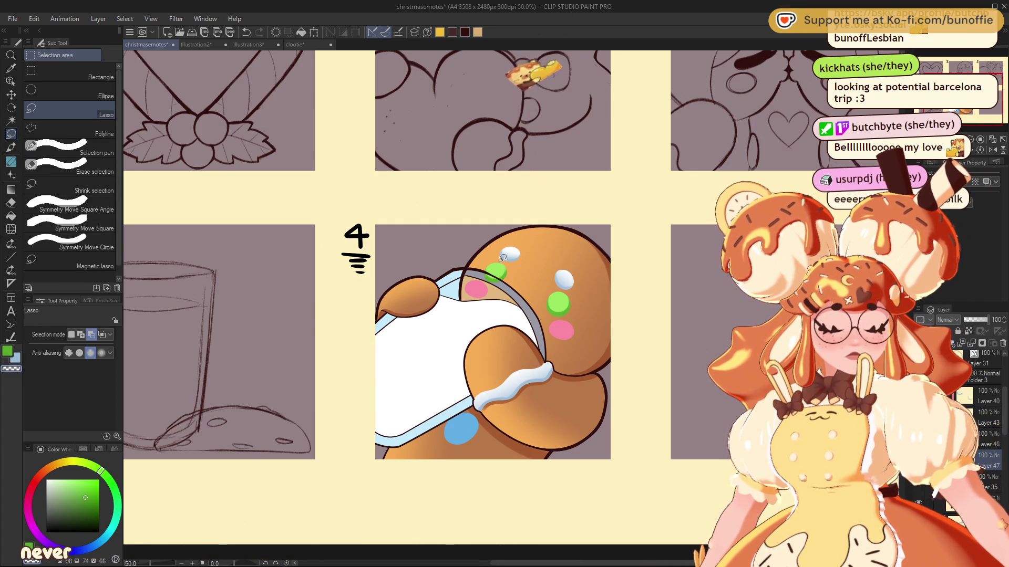
drag(517, 261, 521, 263)
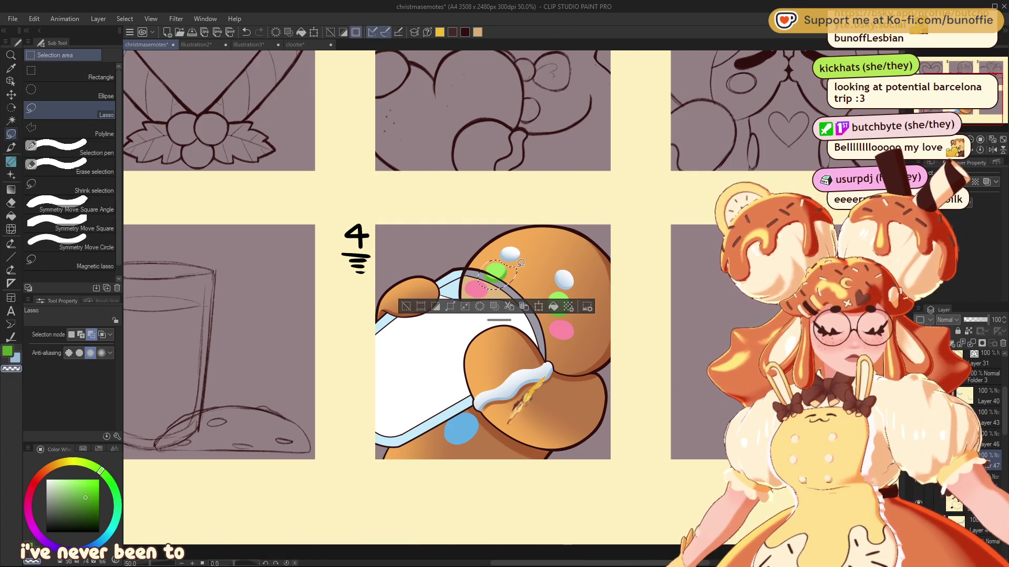
click(11, 190)
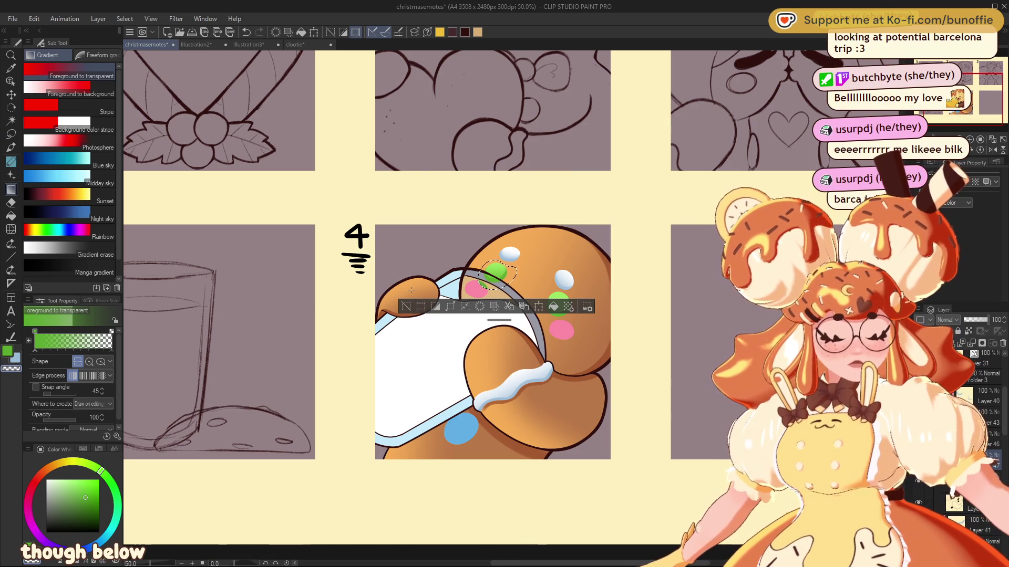
click(407, 306)
Lasso the right-hand green candy button and shade it with a bottom-to-top darker-green gradient
key(m)
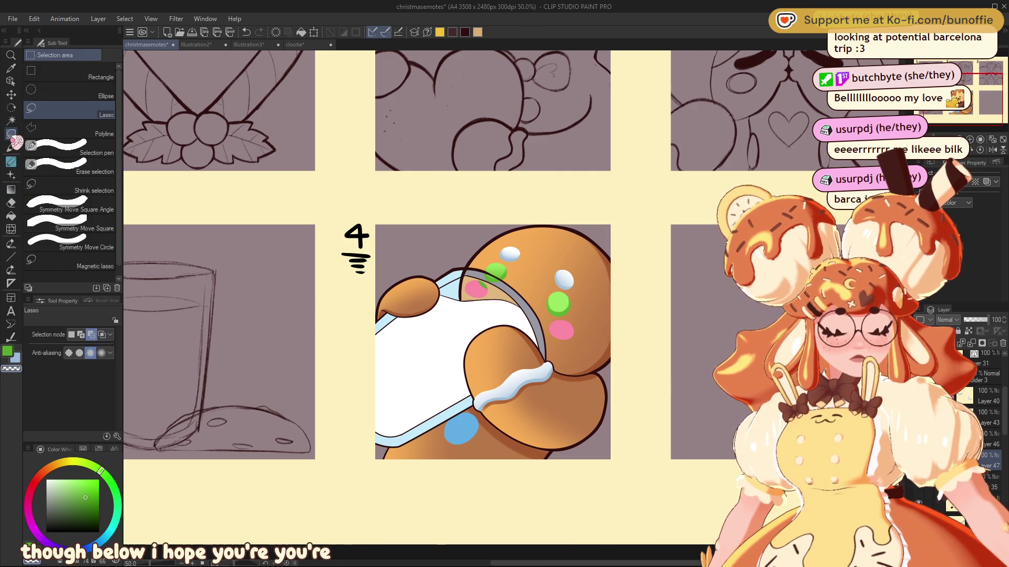
mouse_move(560, 284)
mouse_down()
mouse_move(560, 328)
mouse_move(576, 297)
mouse_move(571, 283)
mouse_up()
drag(575, 323, 547, 315)
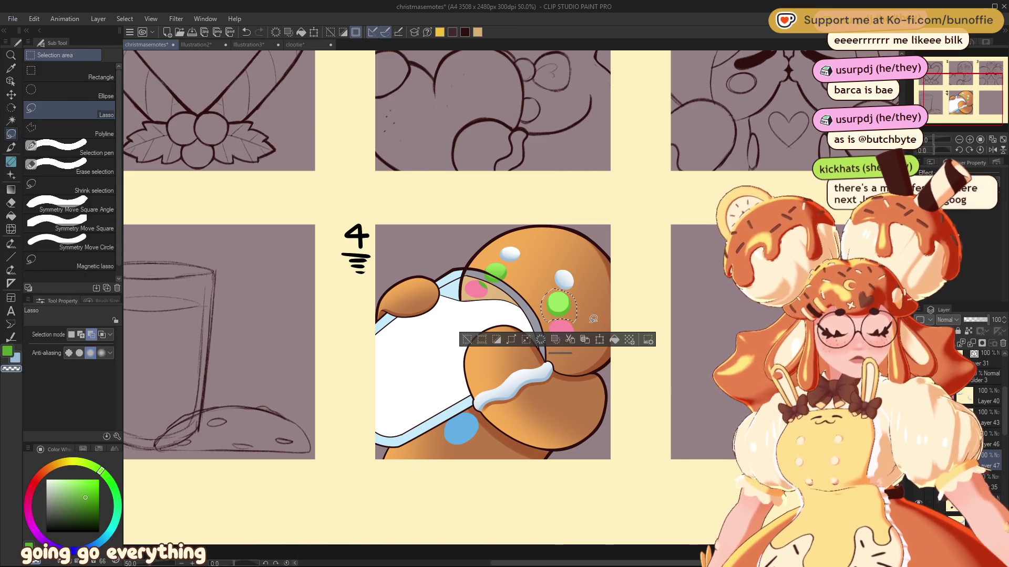
key(g)
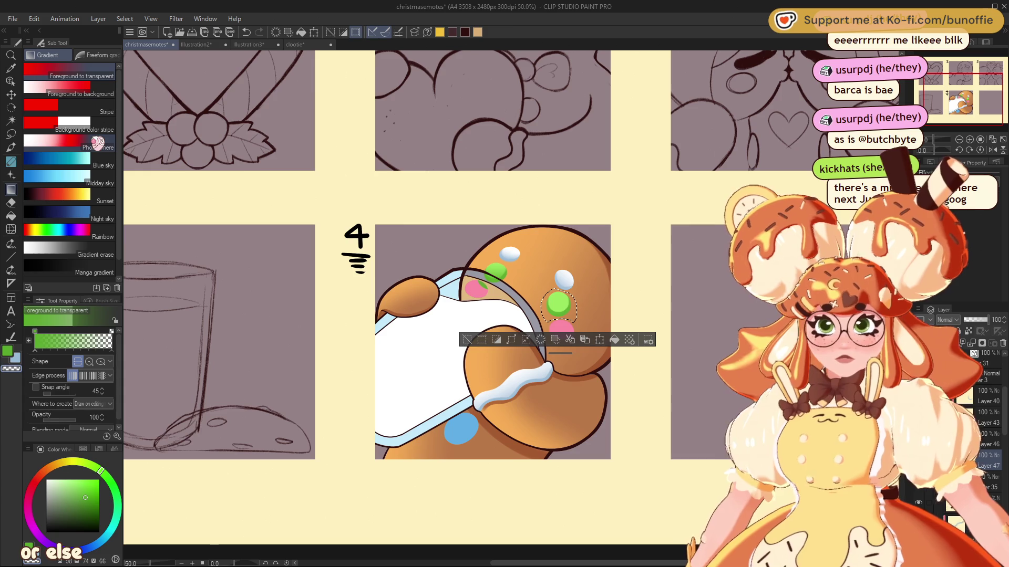
mouse_move(558, 311)
mouse_down()
mouse_move(561, 287)
mouse_move(558, 295)
mouse_up()
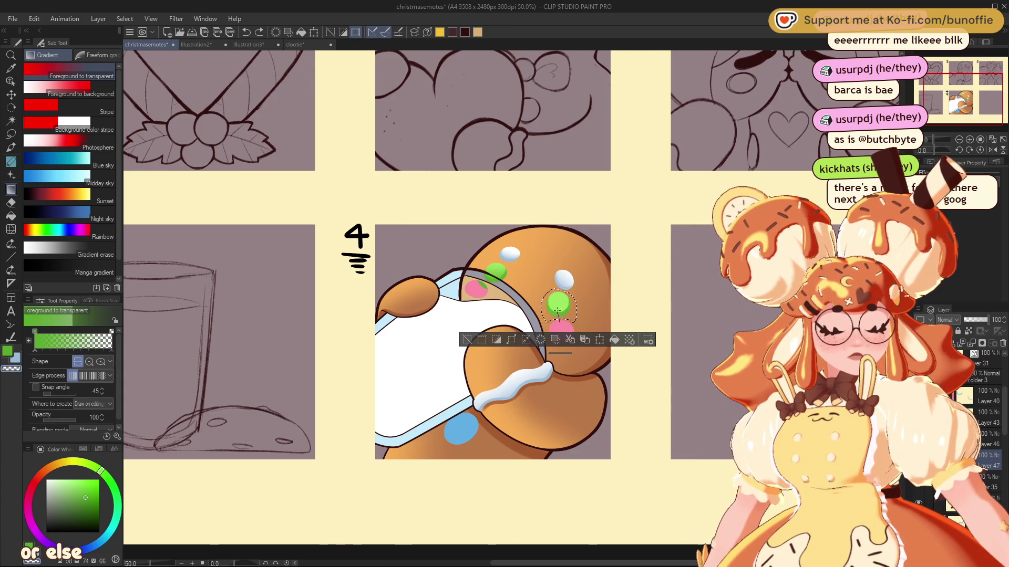
click(467, 340)
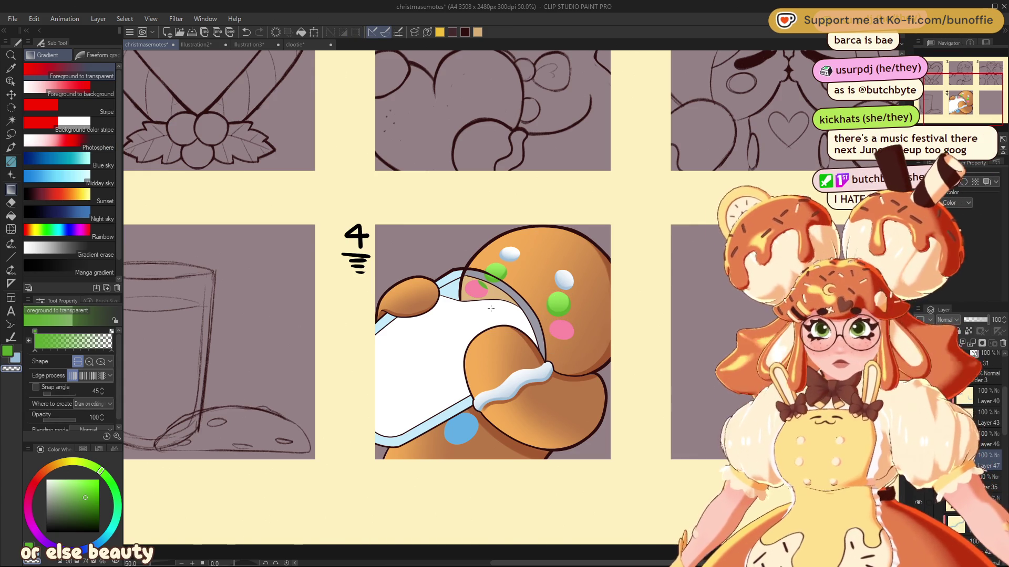
key(e)
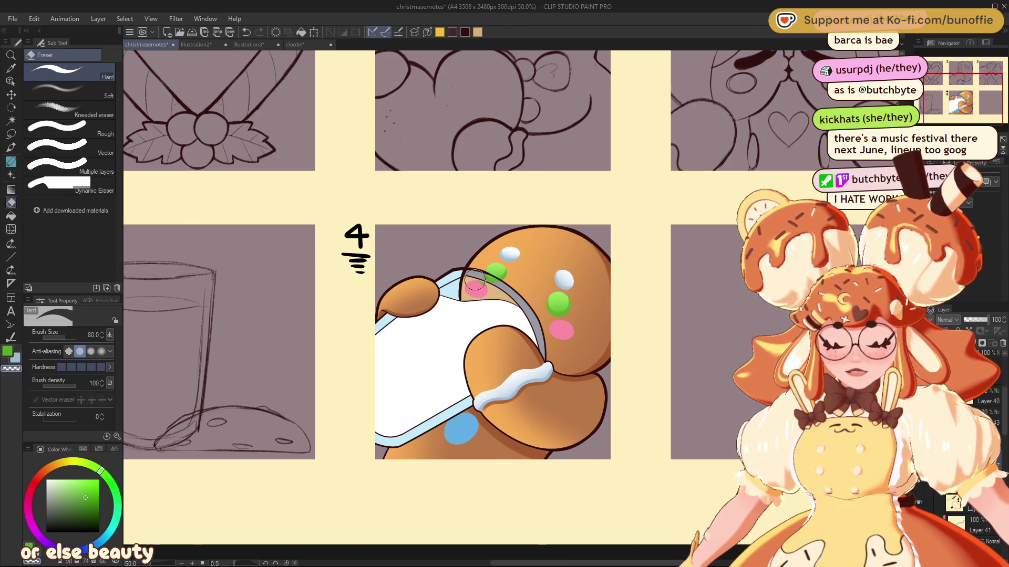